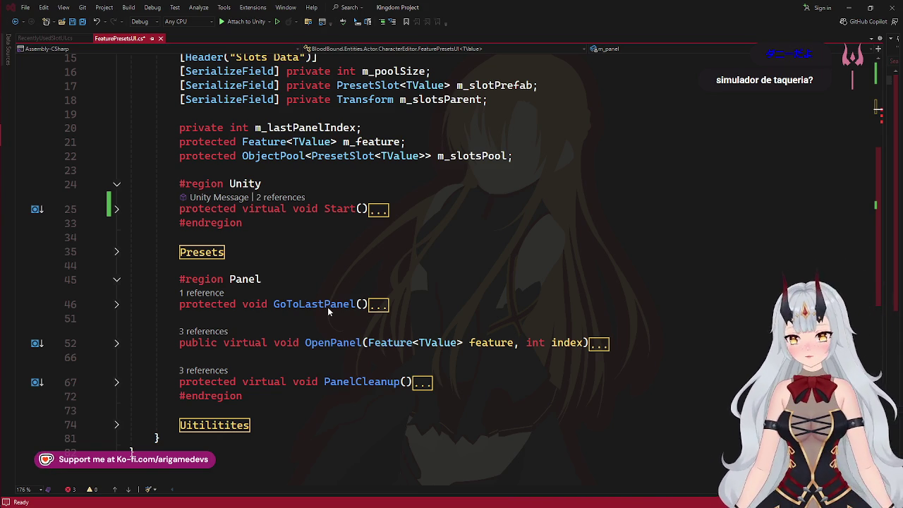
# Minimize Visual Studio's FeaturePresetsUI.cs and all other windows with Win+D to reveal the desktop
pyautogui.moveTo(1, 243)
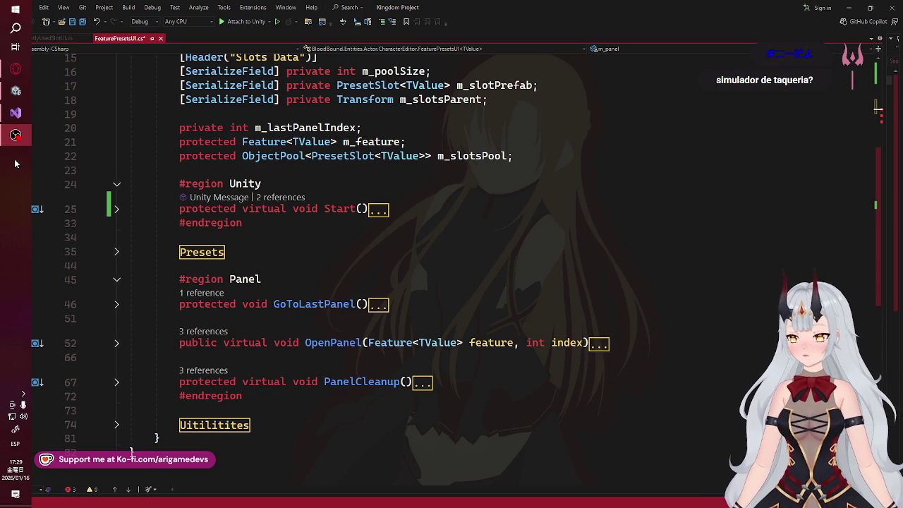
pyautogui.moveTo(14, 135)
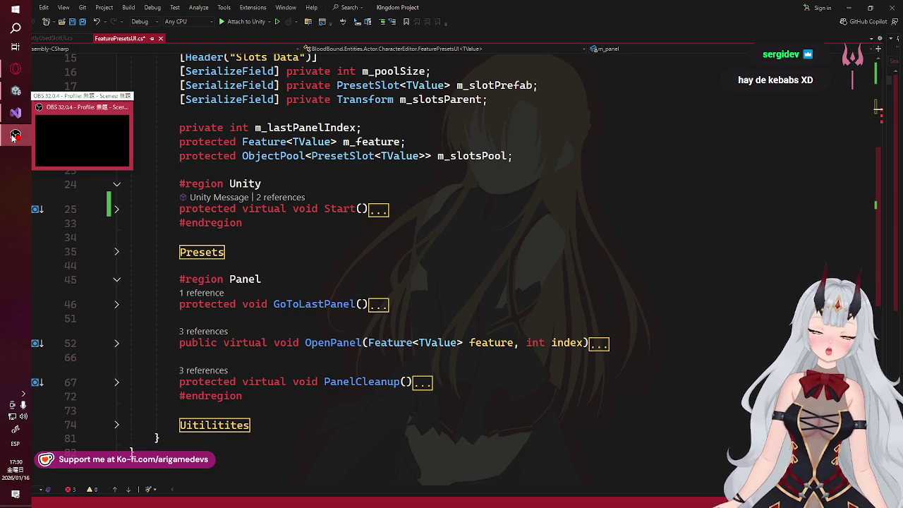
pyautogui.moveTo(35, 159)
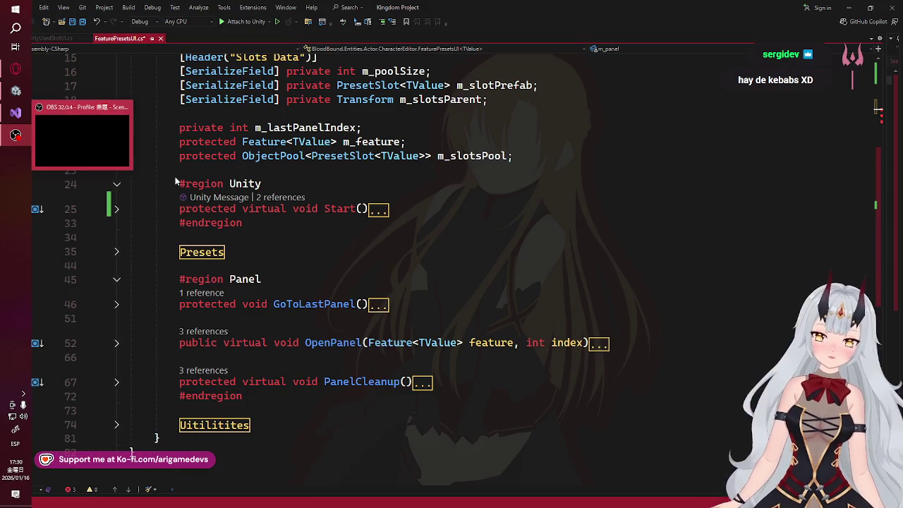
pyautogui.press('super+d')
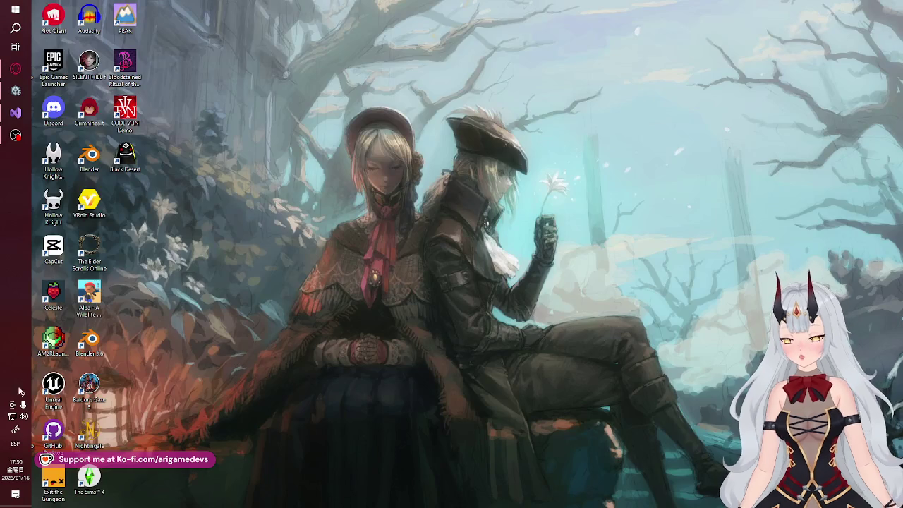
# Restore Opera GX from the taskbar, showing the Twitch Stream Manager page
pyautogui.moveTo(327, 82)
pyautogui.mouseDown()
pyautogui.moveTo(403, 230)
pyautogui.moveTo(431, 226)
pyautogui.moveTo(383, 225)
pyautogui.mouseUp()
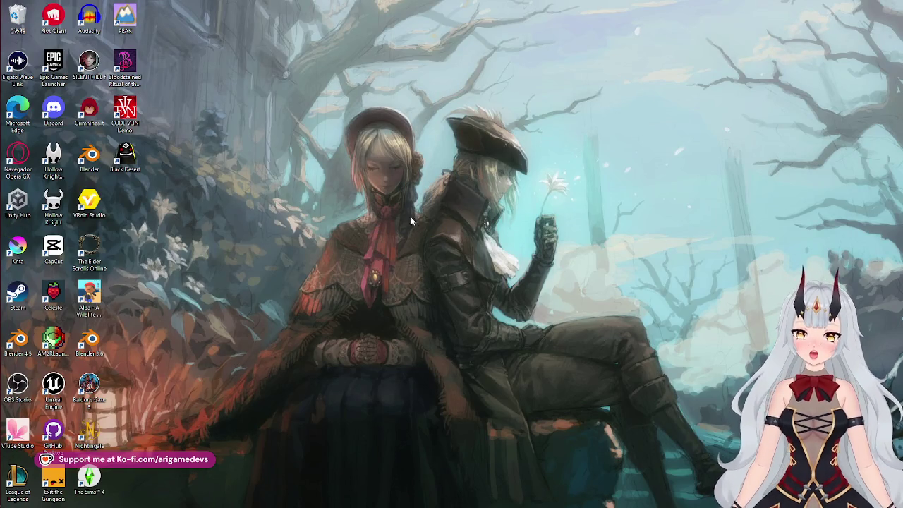
pyautogui.moveTo(310, 78)
pyautogui.mouseDown()
pyautogui.moveTo(384, 189)
pyautogui.moveTo(421, 155)
pyautogui.mouseUp()
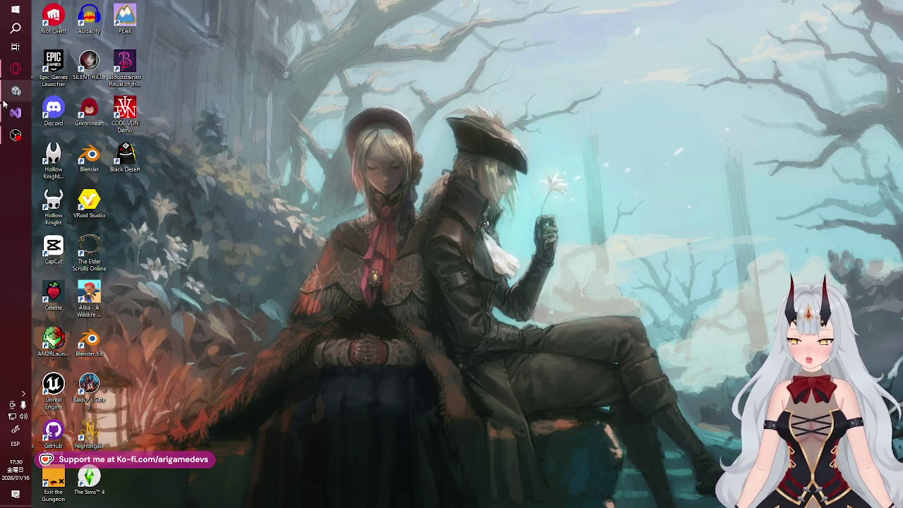
pyautogui.click(15, 68)
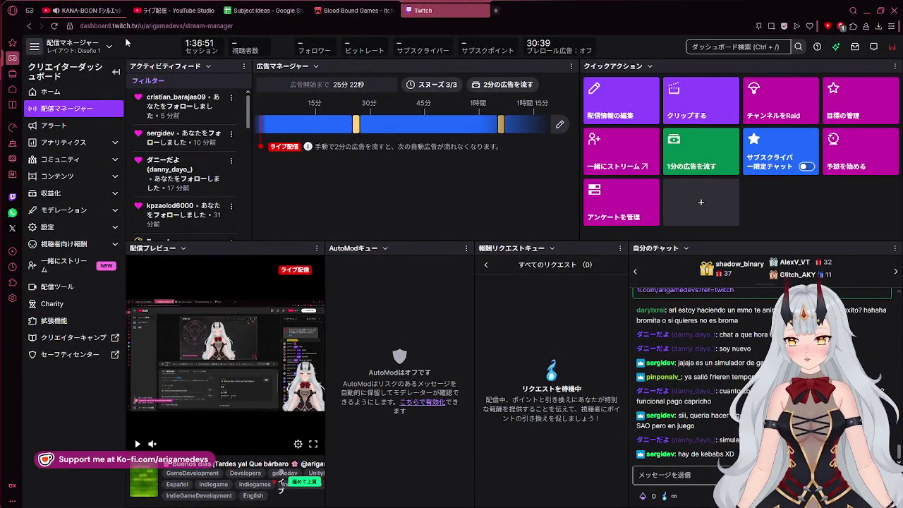
# Switch Opera GX to the tab playing KANA-BOON's 'シルエット' music video
pyautogui.moveTo(3, 106)
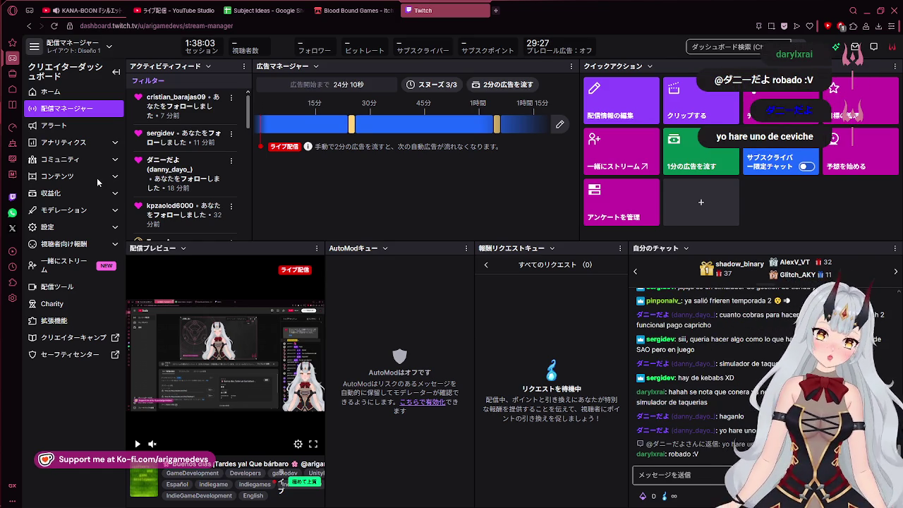
pyautogui.moveTo(2, 5)
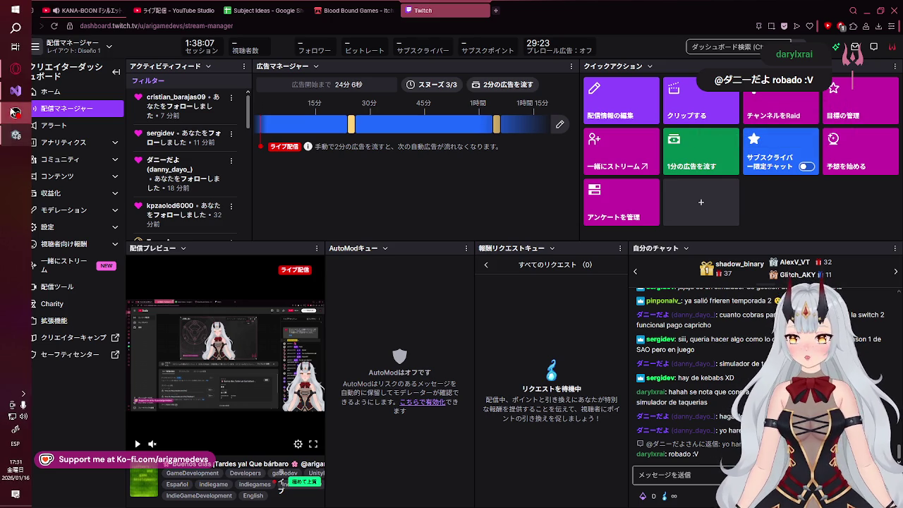
pyautogui.click(173, 10)
pyautogui.click(85, 10)
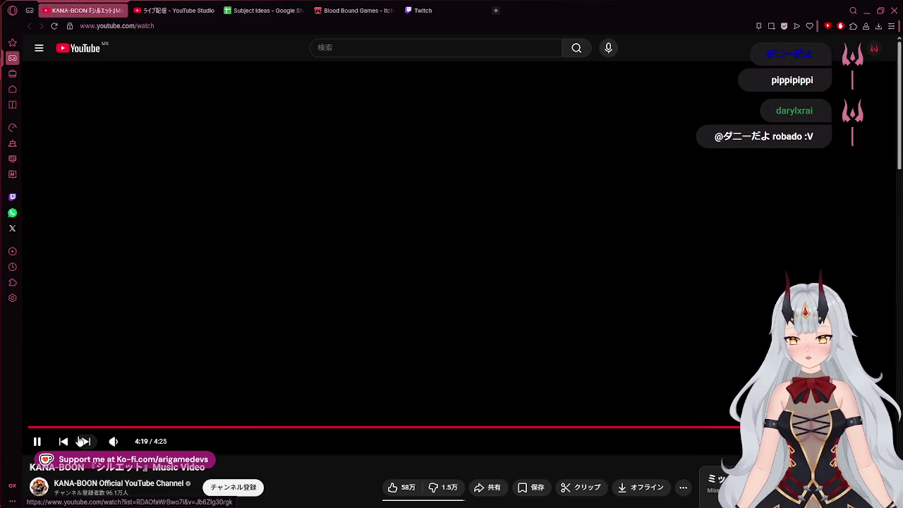
# Skip to the MAN WITH A MISSION×milet video, then bring the running Kingdom Project in Unity forward
pyautogui.click(83, 441)
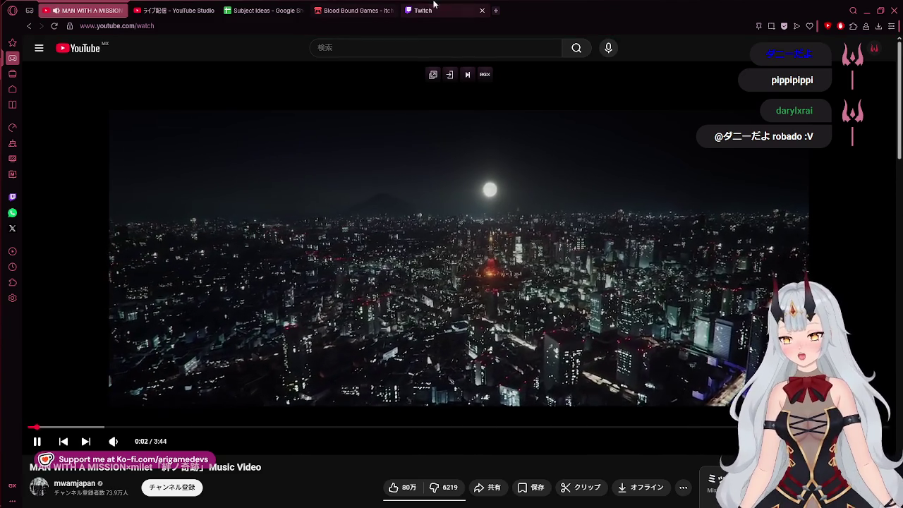
pyautogui.moveTo(3, 112)
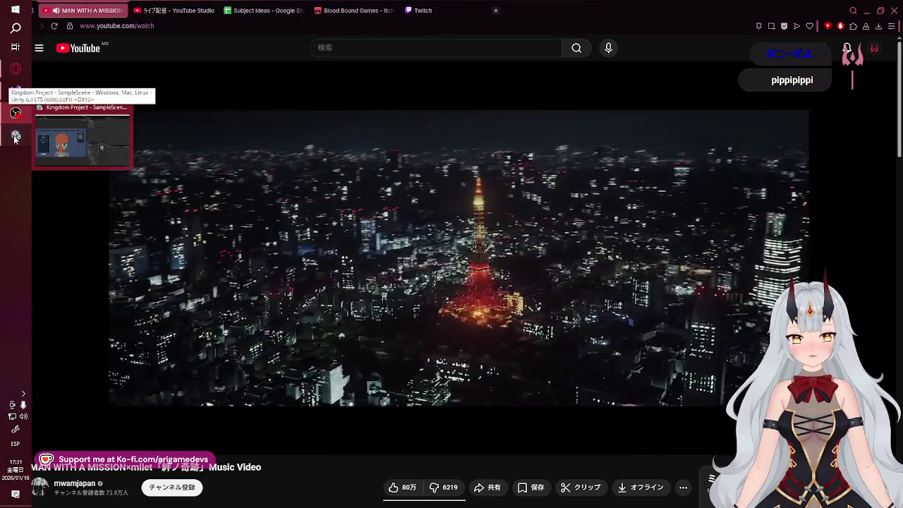
pyautogui.click(14, 139)
pyautogui.click(16, 90)
# View the running customizer's Body panel and Edit History in Unity, then return to FeaturePresetsUI.cs
pyautogui.click(8, 141)
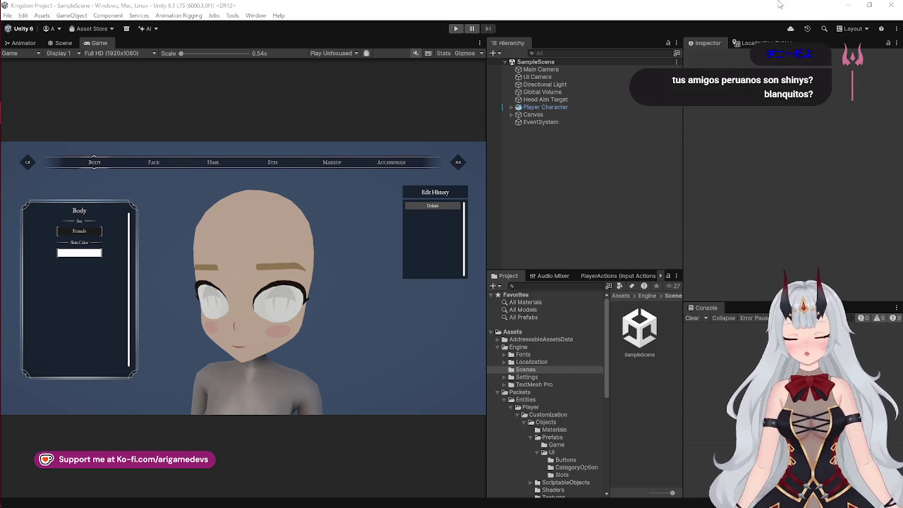
pyautogui.click(14, 91)
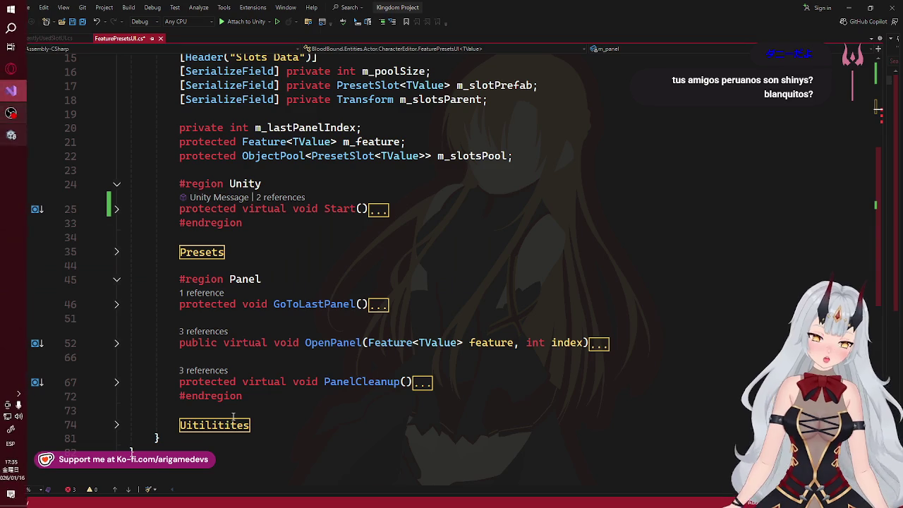
# Bring Opera GX forward on the Twitch Stream Manager tab
pyautogui.click(16, 136)
pyautogui.click(16, 68)
pyautogui.click(445, 9)
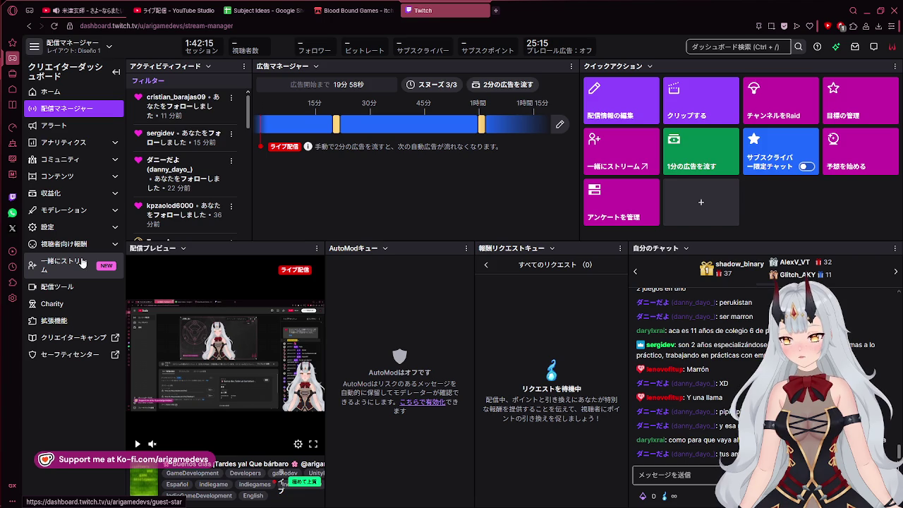
# Toggle the Settings and Monetization sections, then open the Viewer Rewards Channel Points and Emotes pages
pyautogui.click(68, 230)
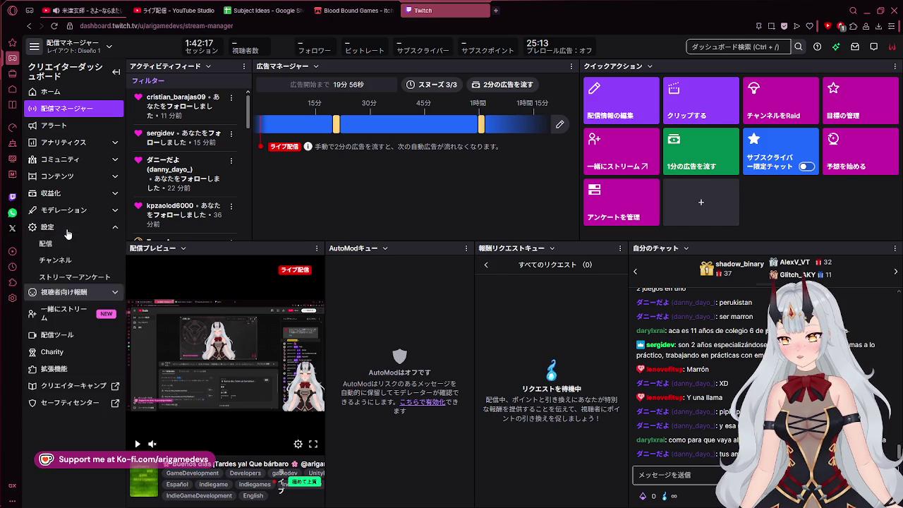
pyautogui.click(70, 228)
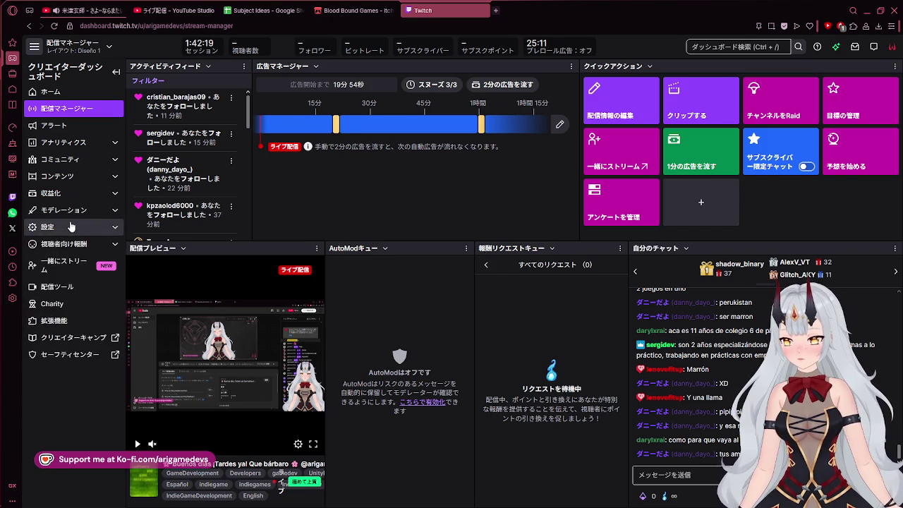
pyautogui.click(64, 193)
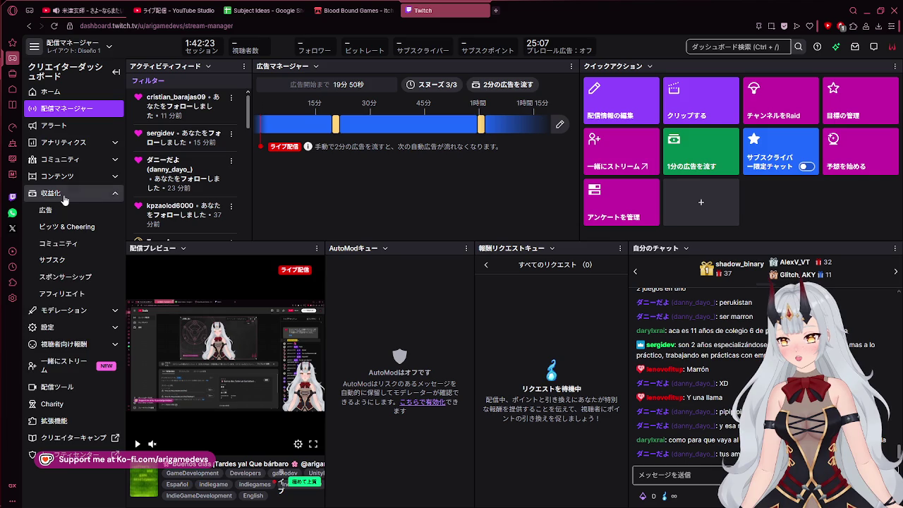
pyautogui.click(63, 198)
pyautogui.click(61, 244)
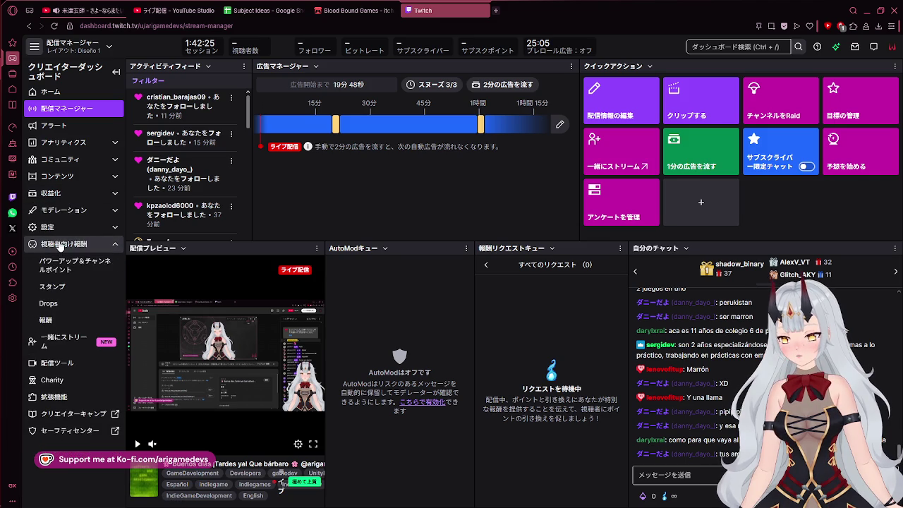
pyautogui.click(65, 265)
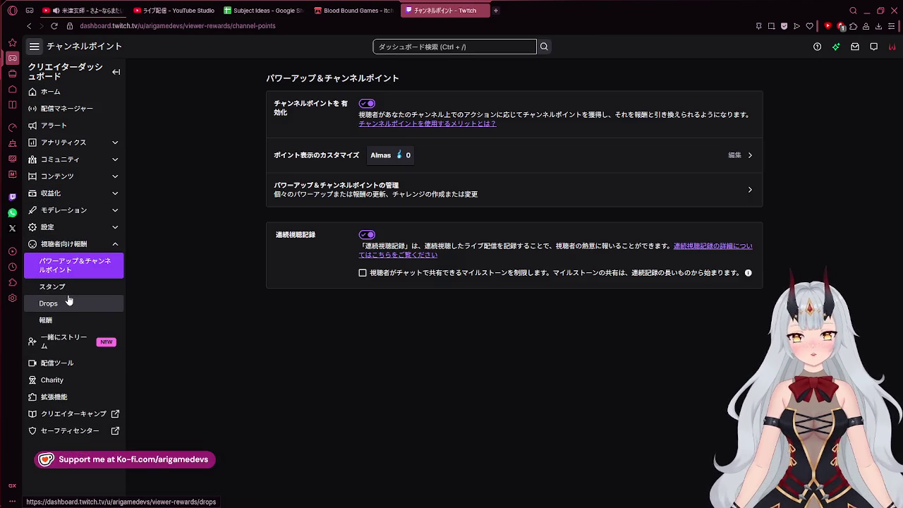
pyautogui.click(67, 288)
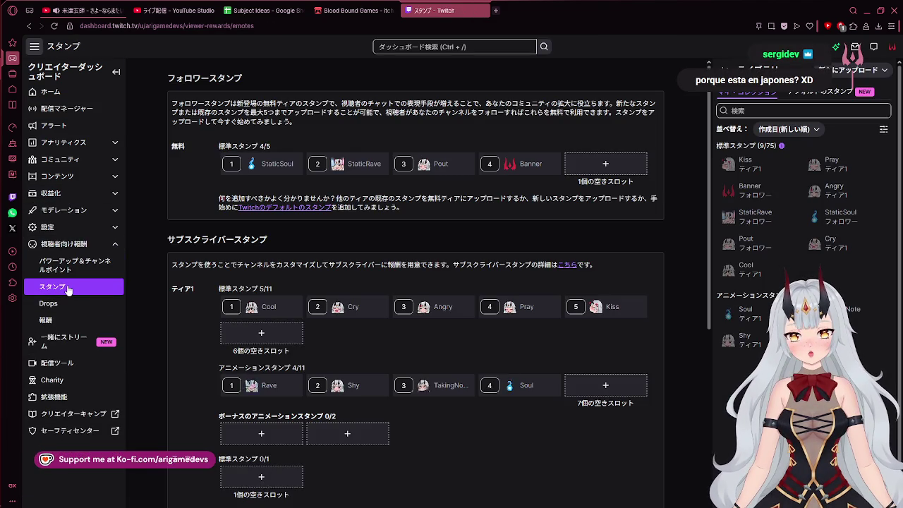
# Scroll the Emotes page, browse Drops, Rewards and Channel Points, then collapse Viewer Rewards
pyautogui.scroll(-1, 211, 326)
pyautogui.scroll(-2, 311, 332)
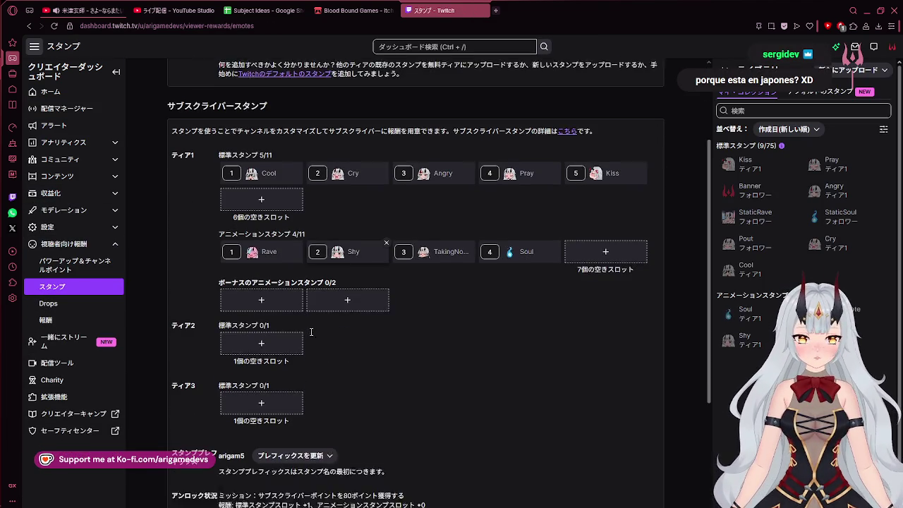
pyautogui.scroll(-1, 314, 332)
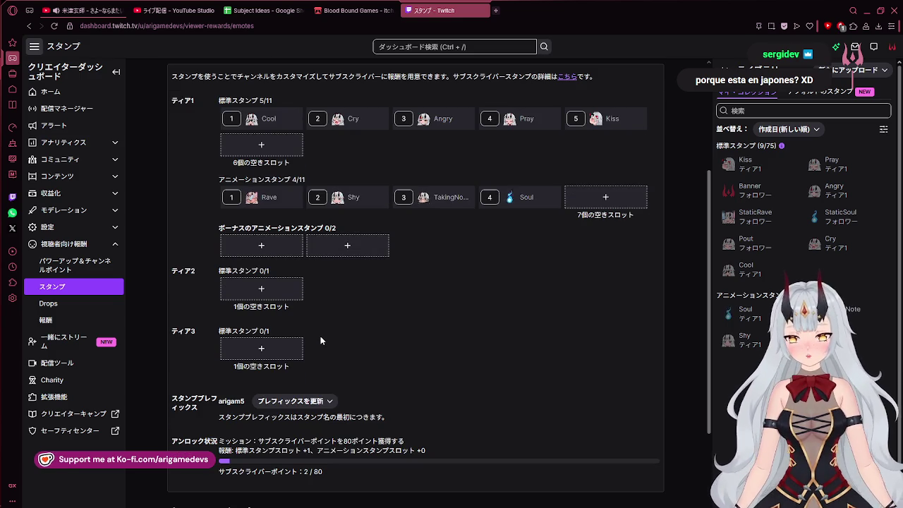
pyautogui.scroll(-2, 320, 341)
pyautogui.scroll(1, 321, 350)
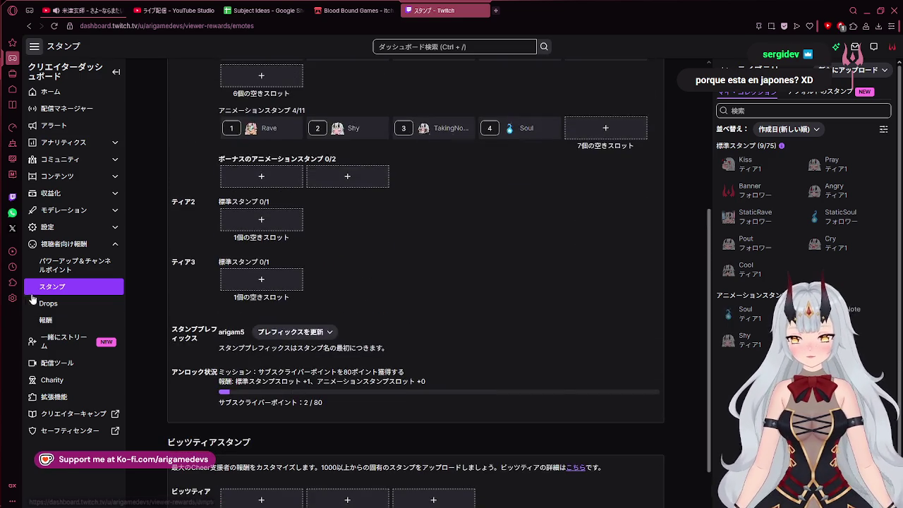
pyautogui.click(33, 302)
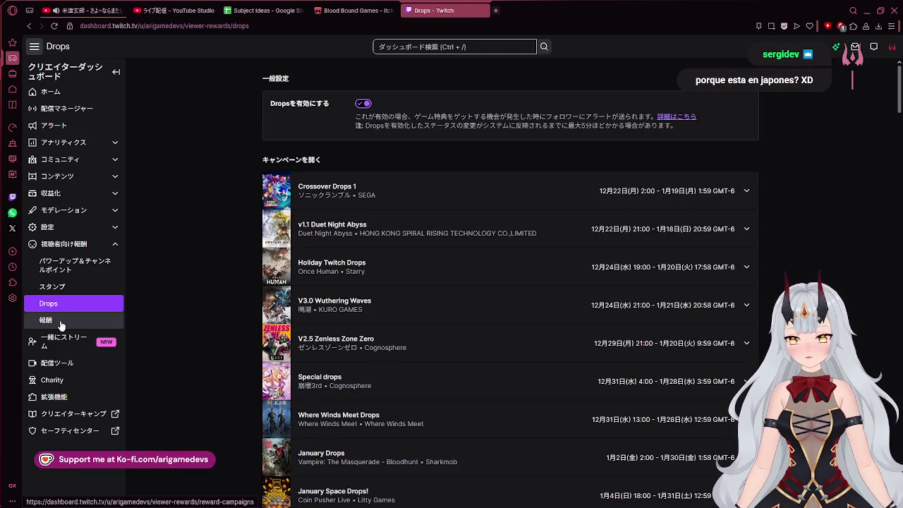
pyautogui.click(62, 323)
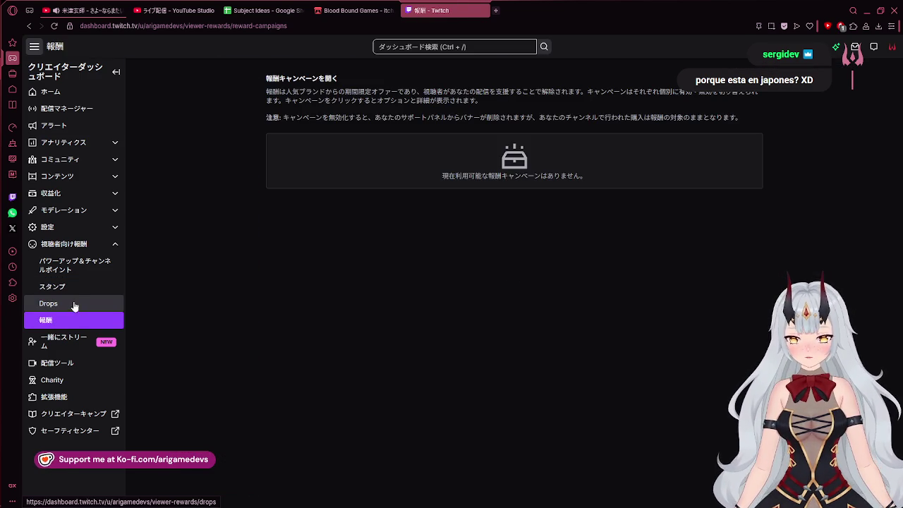
pyautogui.click(68, 272)
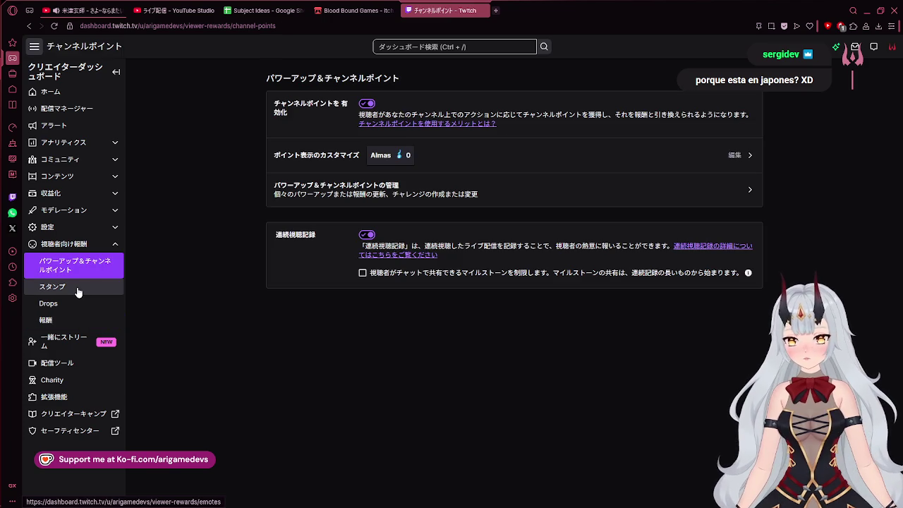
pyautogui.click(78, 293)
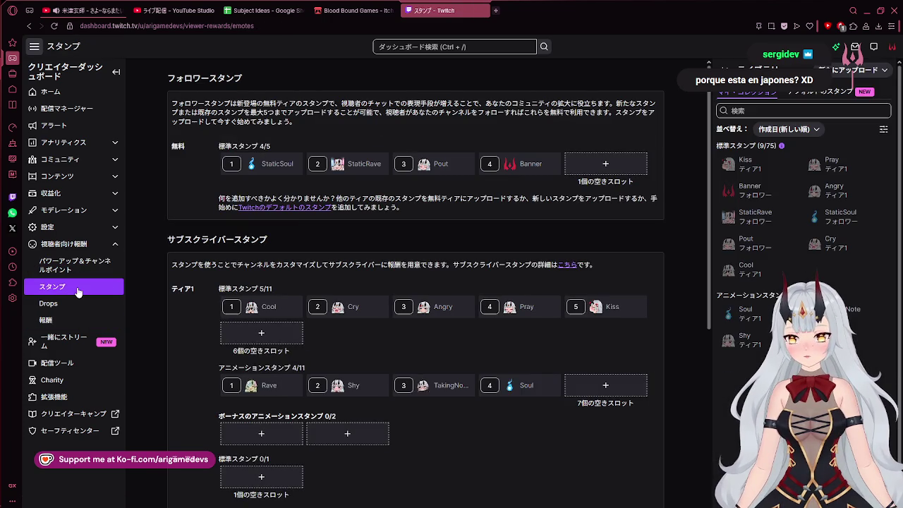
pyautogui.click(69, 247)
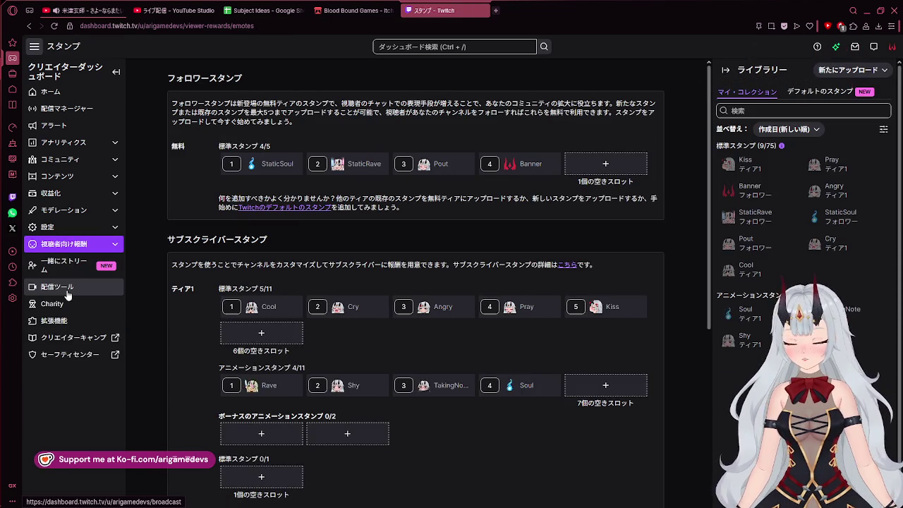
# Browse the Guest Star, Charity and Streaming Tools pages, then switch to the 'Subject Ideas' Google Sheet
pyautogui.click(69, 264)
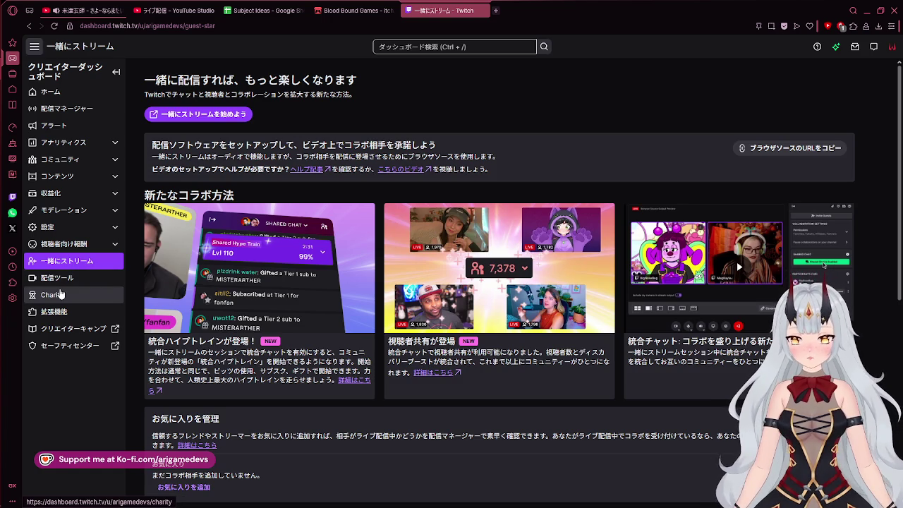
pyautogui.click(62, 295)
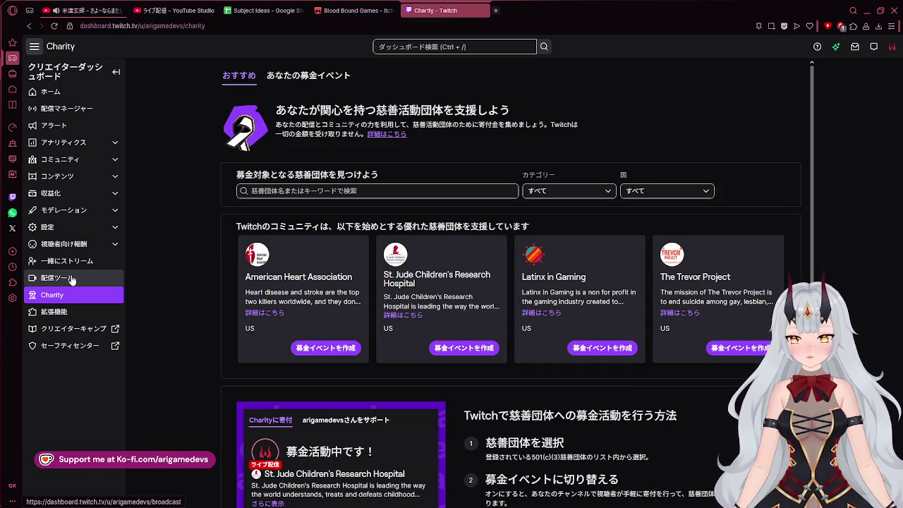
pyautogui.click(71, 279)
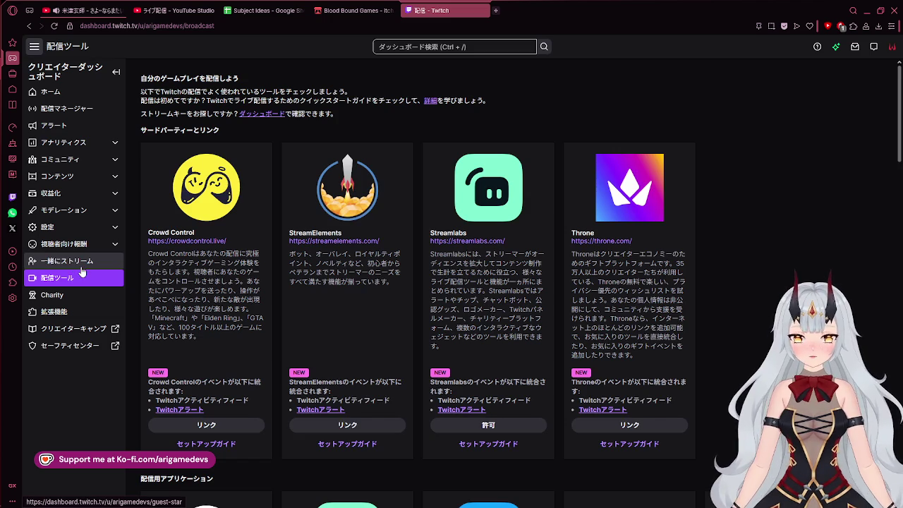
pyautogui.click(83, 226)
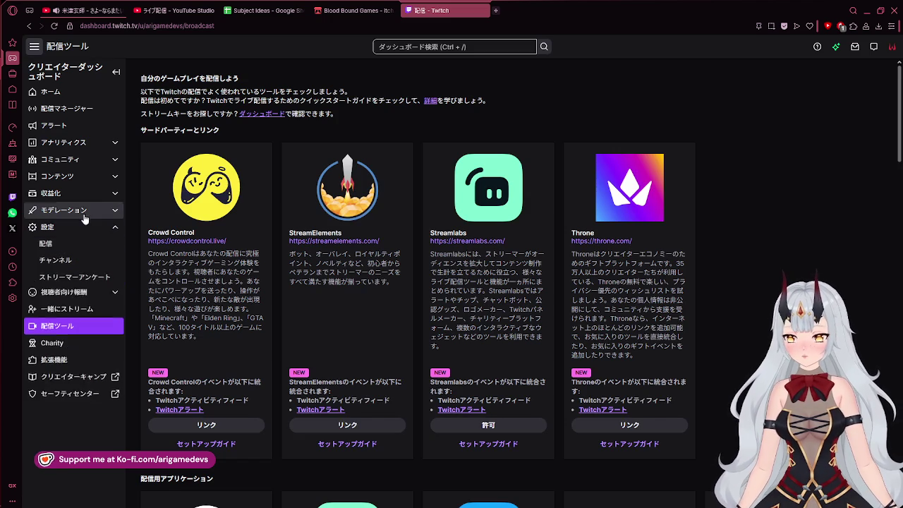
pyautogui.click(79, 227)
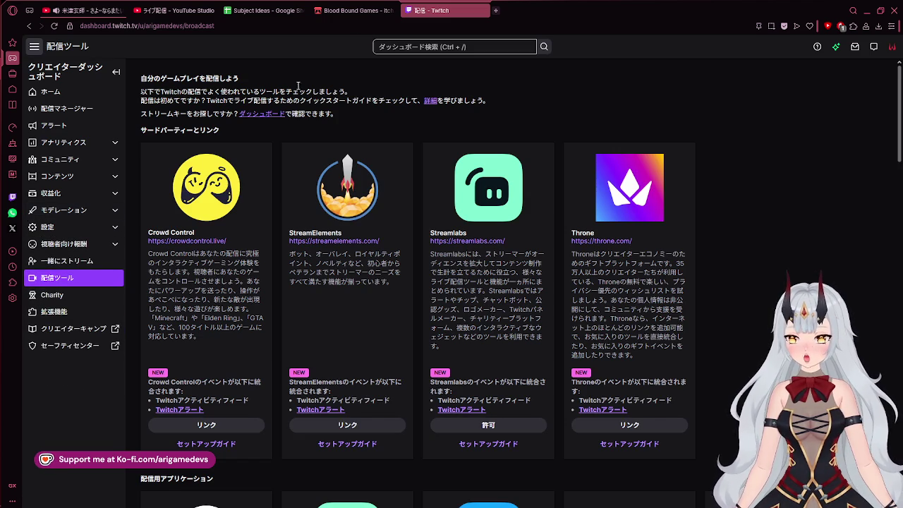
pyautogui.click(356, 10)
pyautogui.click(264, 10)
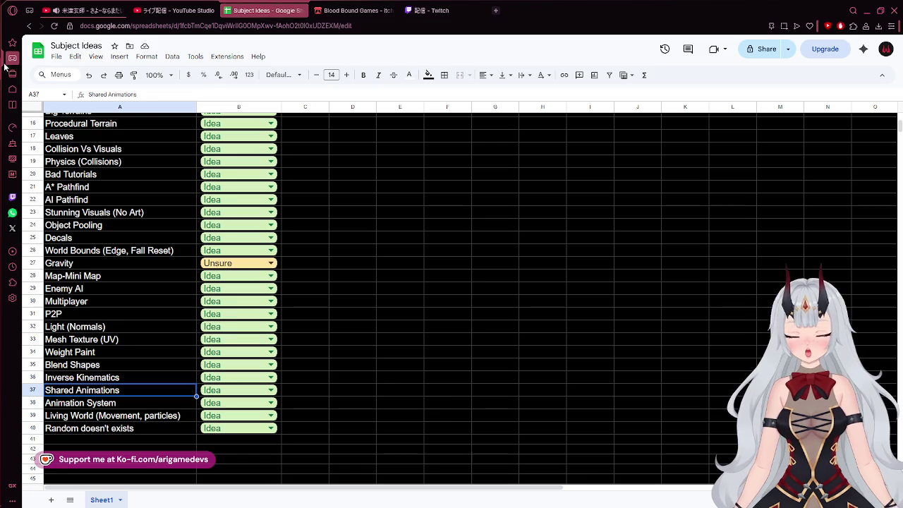
# Glance at the customizer in Unity's Game view, then return to FeaturePresetsUI.cs in Visual Studio
pyautogui.click(17, 92)
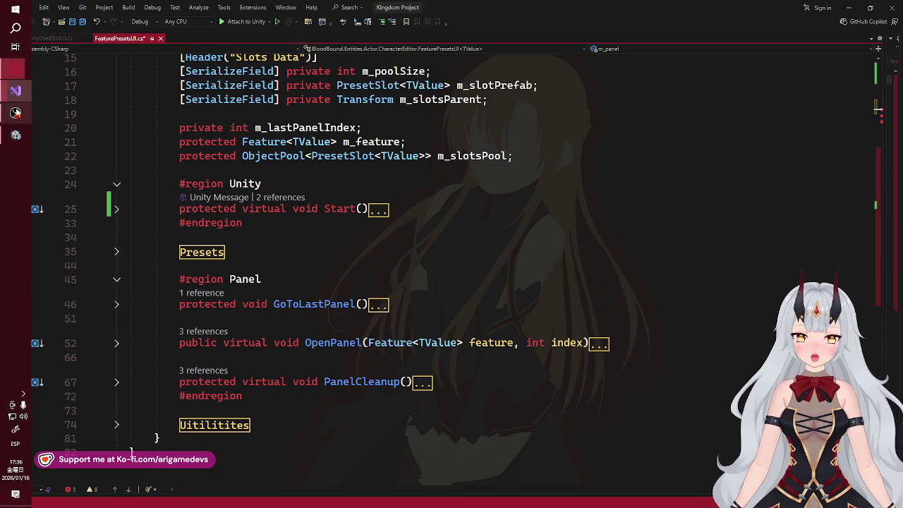
pyautogui.click(16, 135)
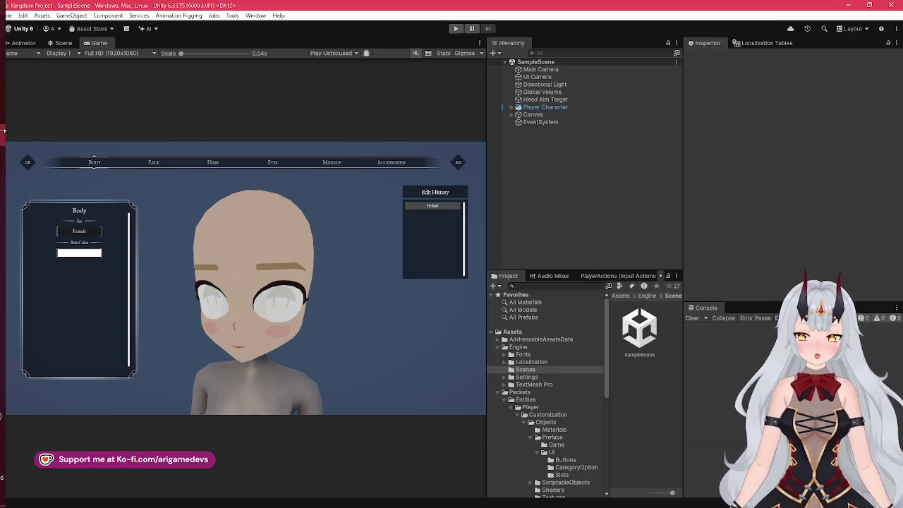
pyautogui.click(16, 90)
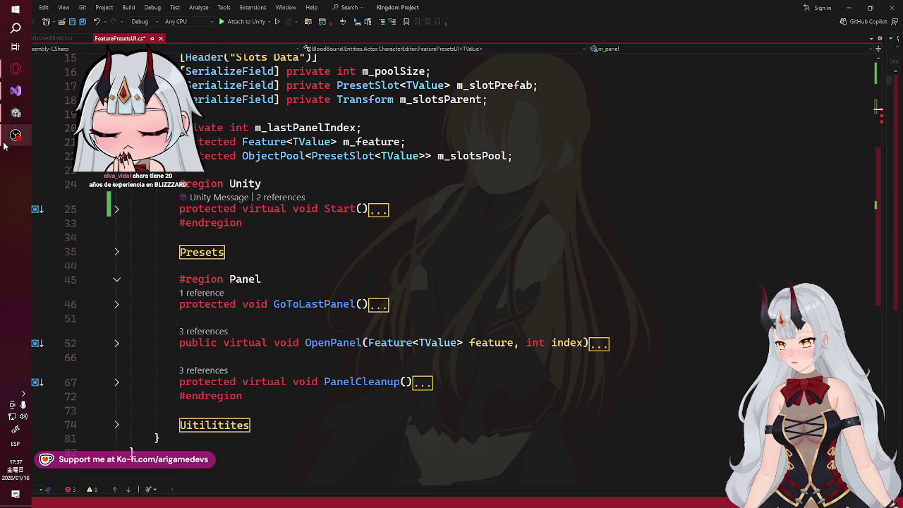
# Switch Opera GX to the Twitch tab and open the Stream Manager (配信マネージャー) page
pyautogui.click(15, 67)
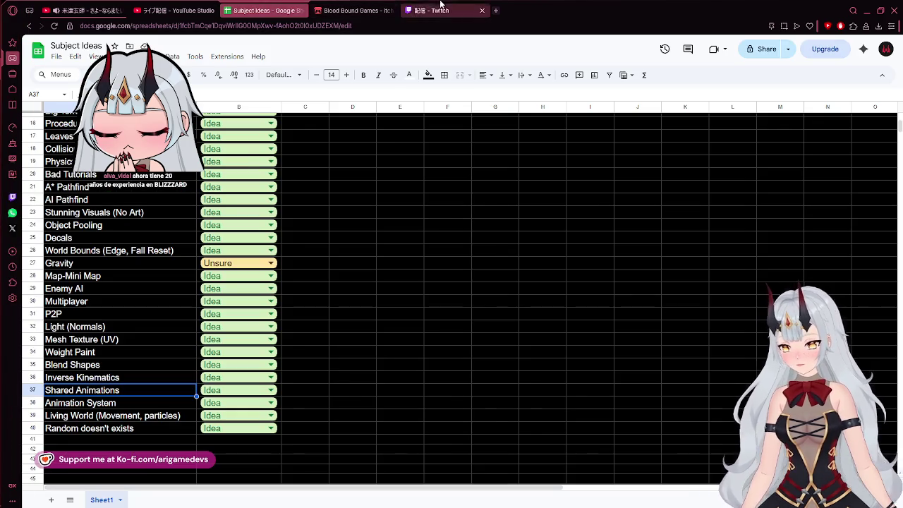
pyautogui.click(441, 11)
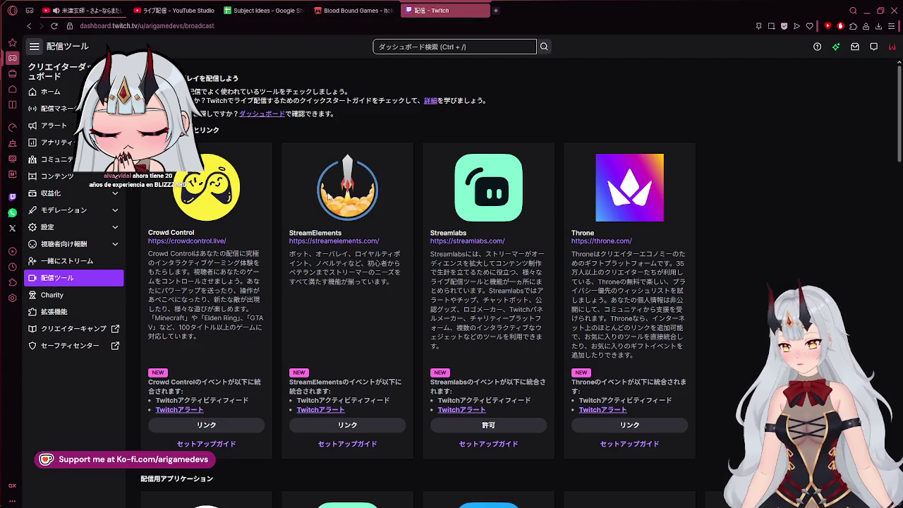
pyautogui.click(66, 112)
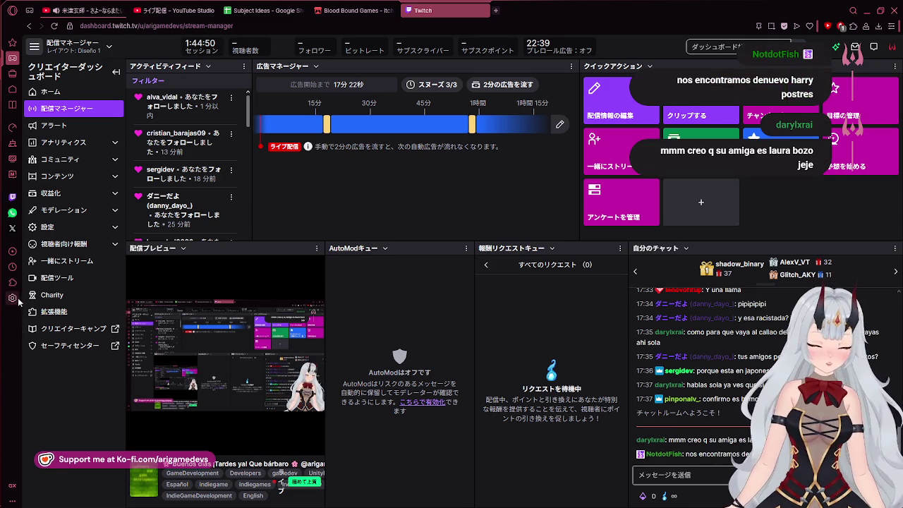
# Switch from the Twitch dashboard to FeaturePresetsUI.cs in Visual Studio via the taskbar
pyautogui.moveTo(2, 175)
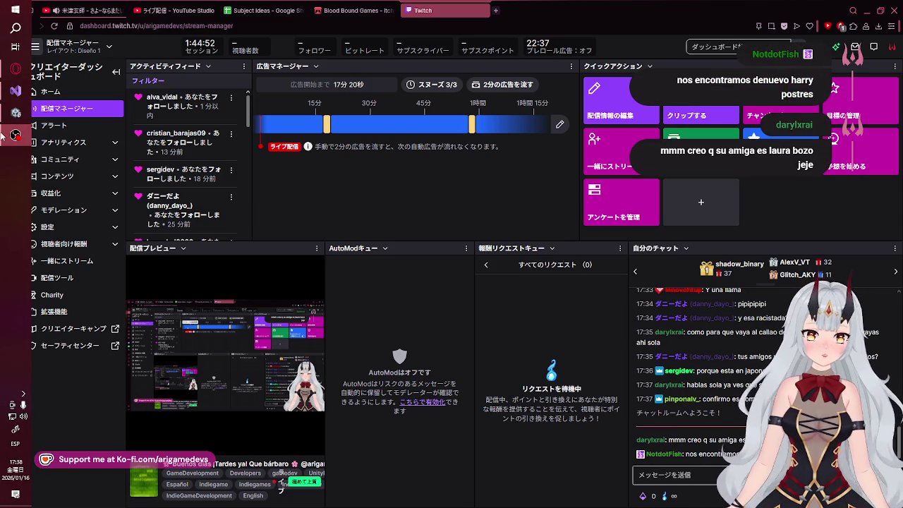
pyautogui.moveTo(3, 118)
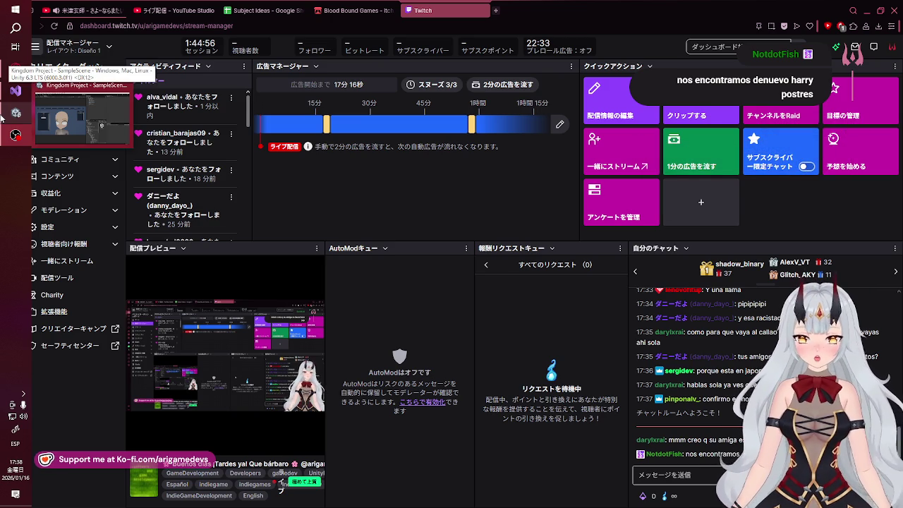
pyautogui.moveTo(13, 98)
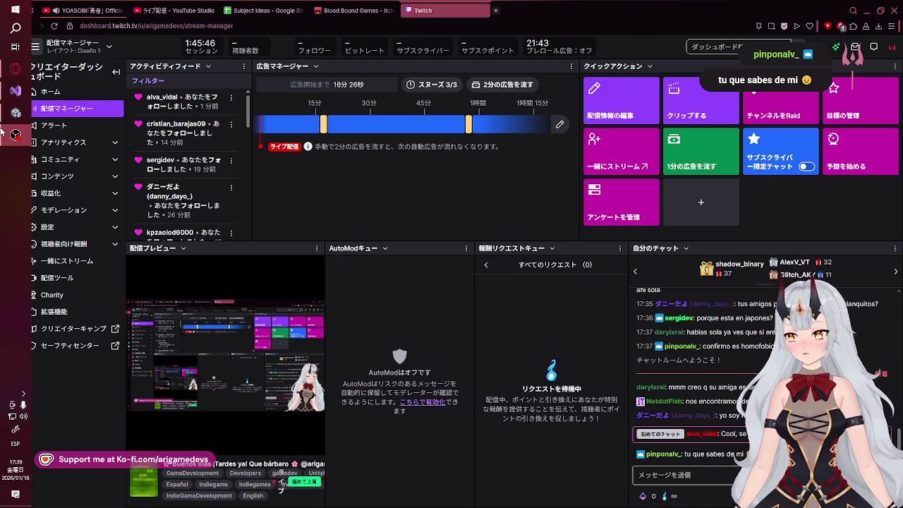
pyautogui.click(16, 90)
pyautogui.click(16, 135)
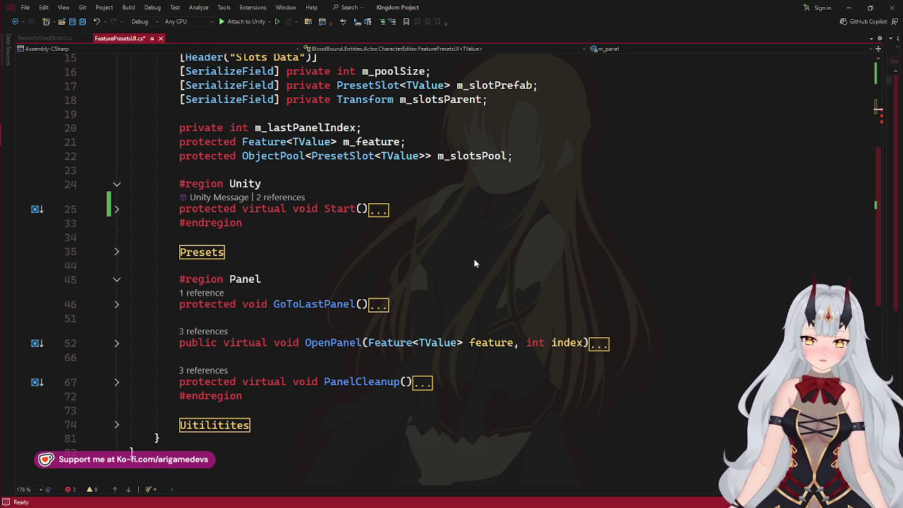
# Fold the #region Panel block in FeaturePresetsUI.cs so its methods are hidden
pyautogui.moveTo(2, 134)
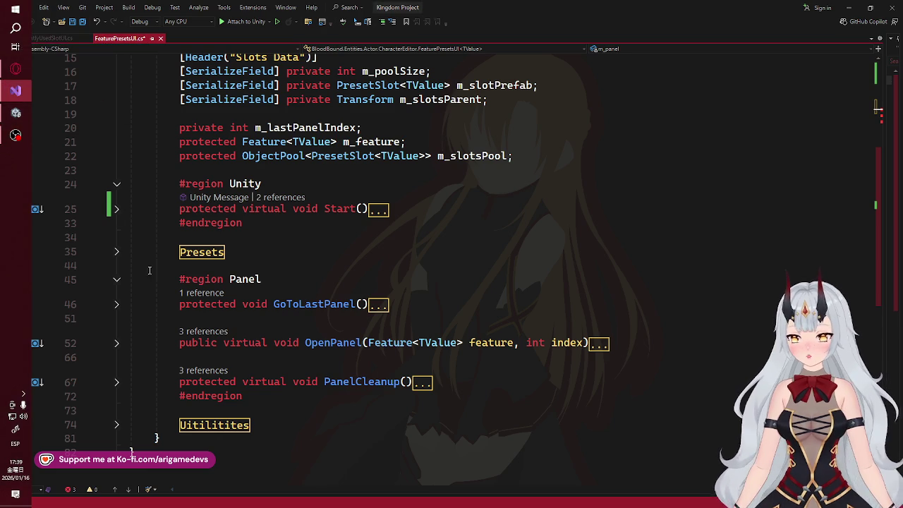
pyautogui.click(118, 281)
pyautogui.moveTo(2, 134)
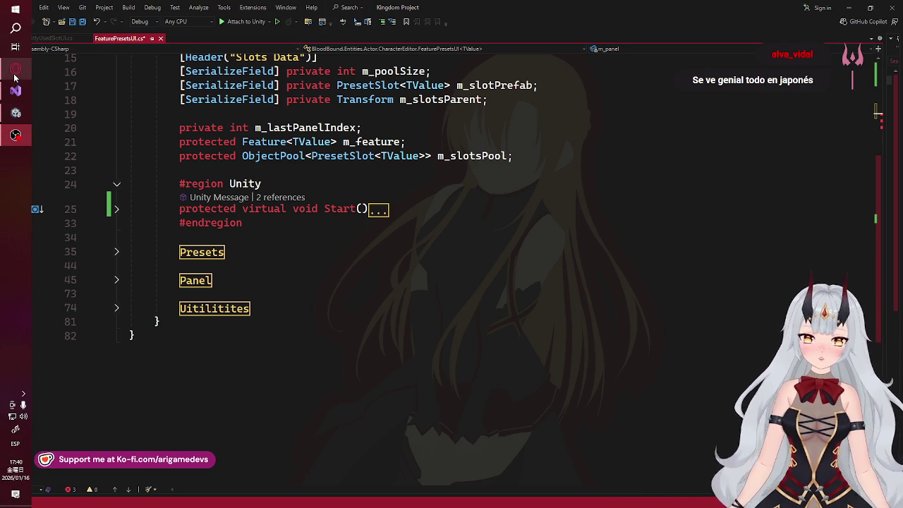
# Bring the Twitch - Opera Stream Manager window back to the front
pyautogui.moveTo(15, 77)
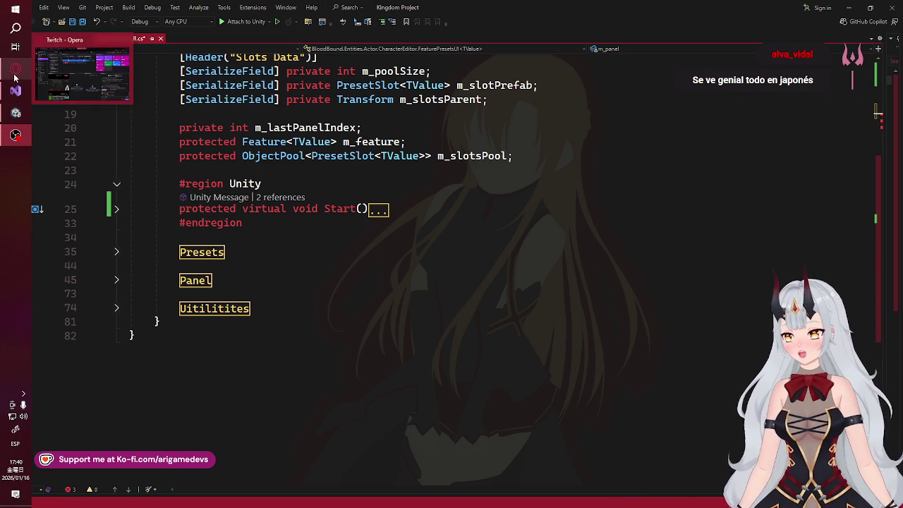
pyautogui.click(15, 78)
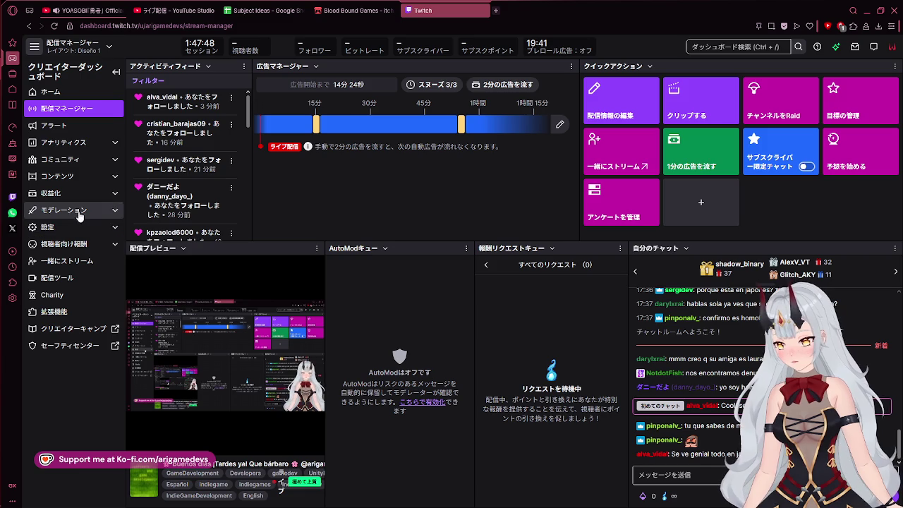
# Briefly show the Unity project, then switch back to FeaturePresetsUI.cs in Visual Studio
pyautogui.moveTo(2, 344)
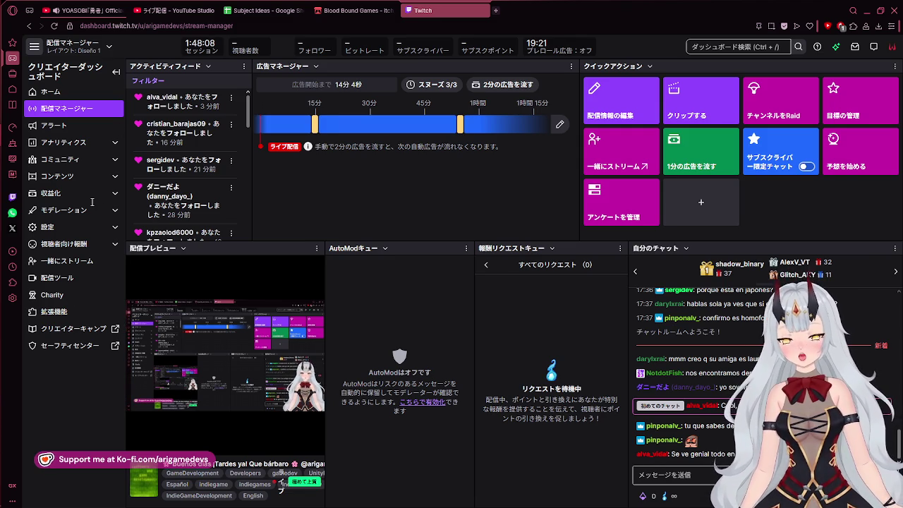
pyautogui.moveTo(2, 246)
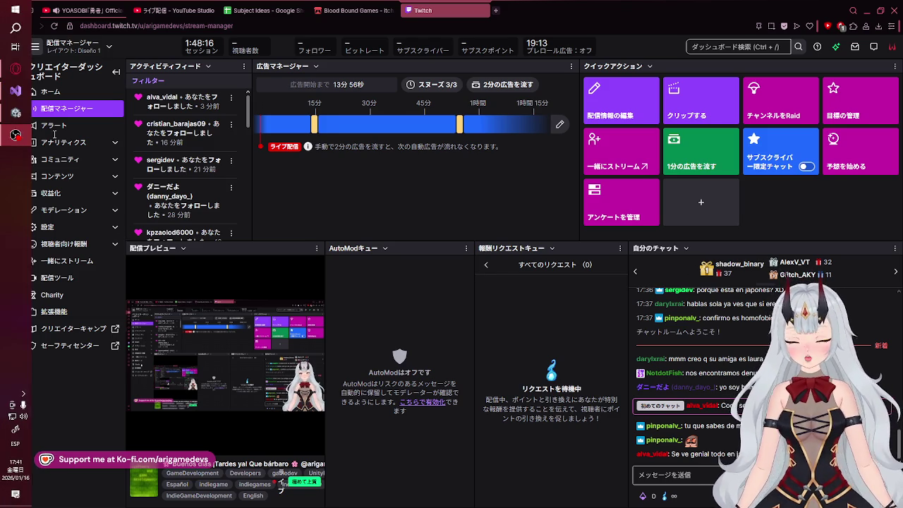
pyautogui.moveTo(2, 131)
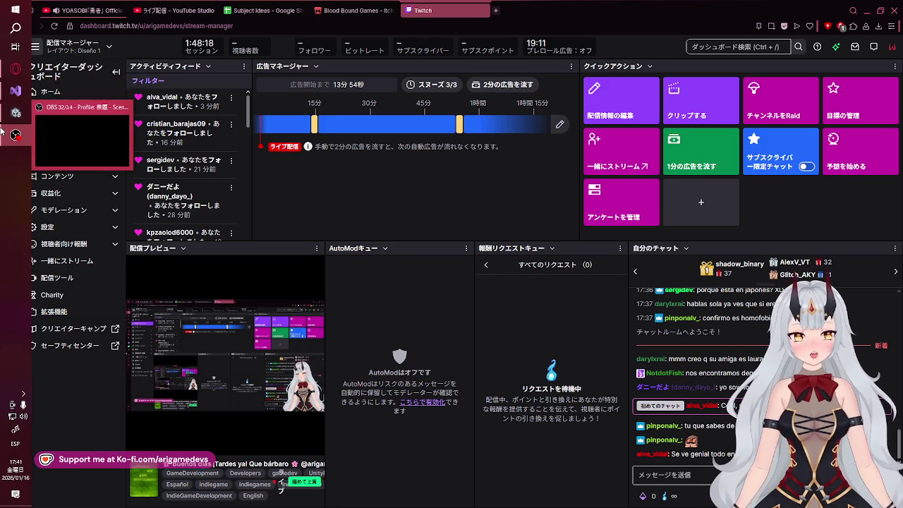
pyautogui.moveTo(15, 113)
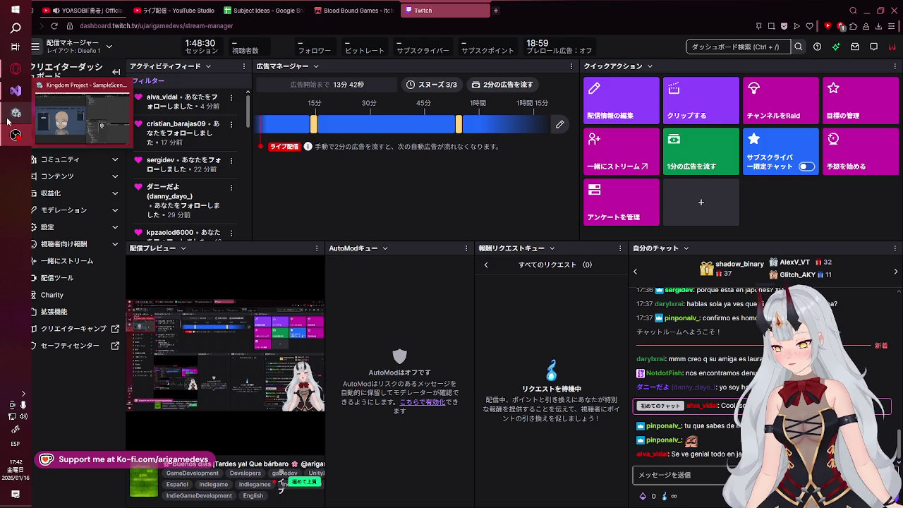
pyautogui.click(12, 117)
pyautogui.click(12, 113)
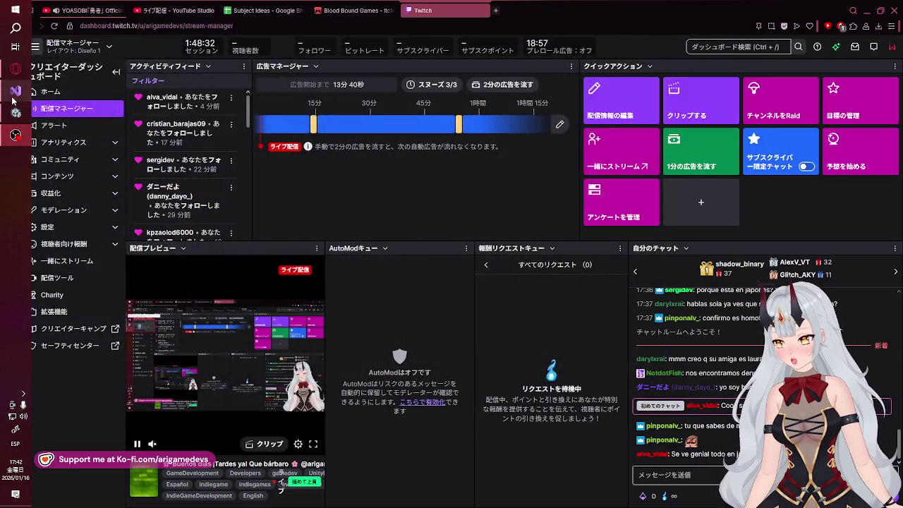
pyautogui.click(12, 90)
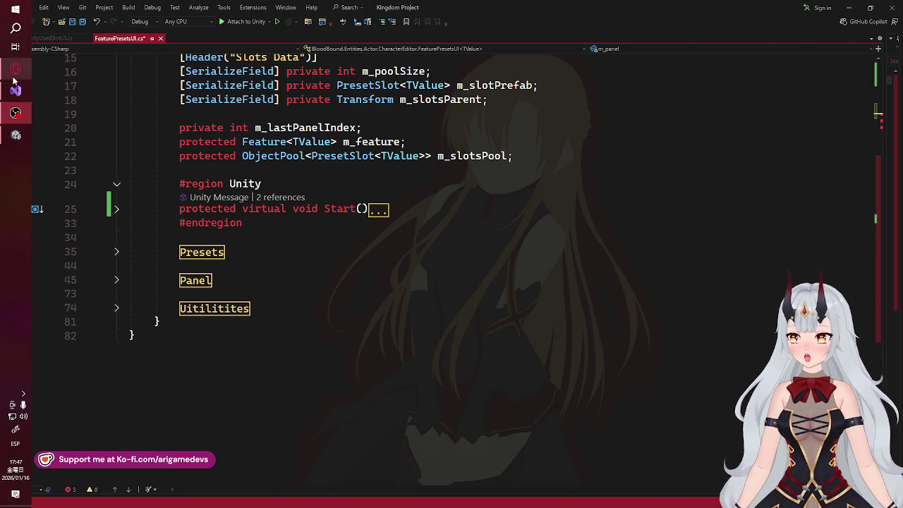
# Check the Twitch stream manager and the YouTube music video tab, then return to Unity
pyautogui.click(9, 69)
pyautogui.click(109, 5)
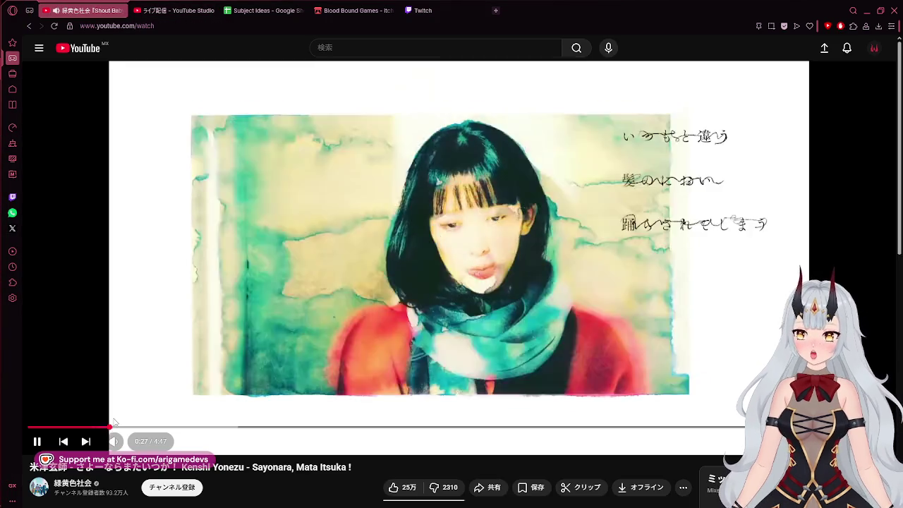
pyautogui.click(478, 5)
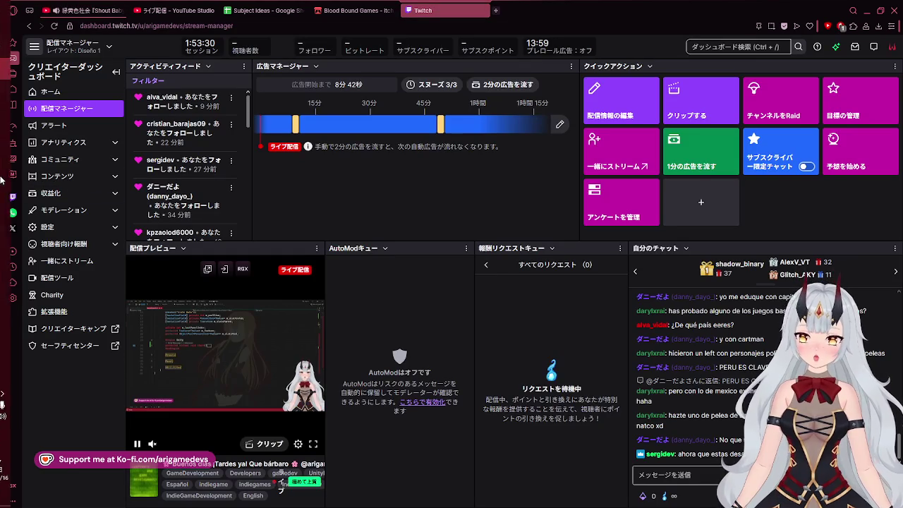
pyautogui.click(7, 114)
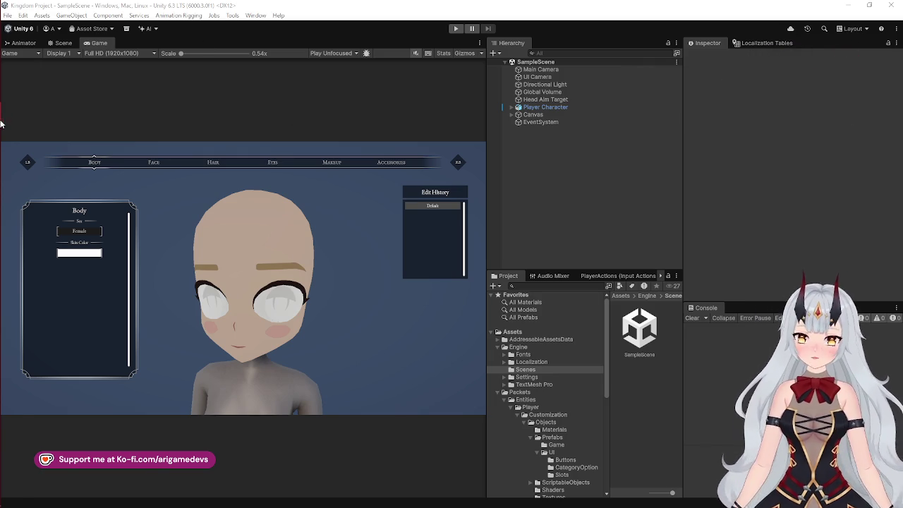
# Maximize the Game view, enter Play mode, and open the skin colour options
pyautogui.click(5, 83)
pyautogui.click(6, 86)
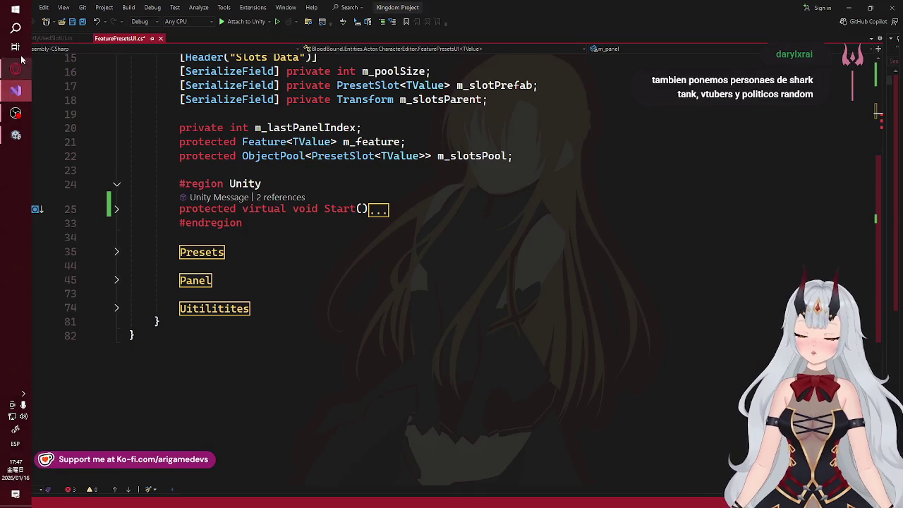
pyautogui.click(15, 135)
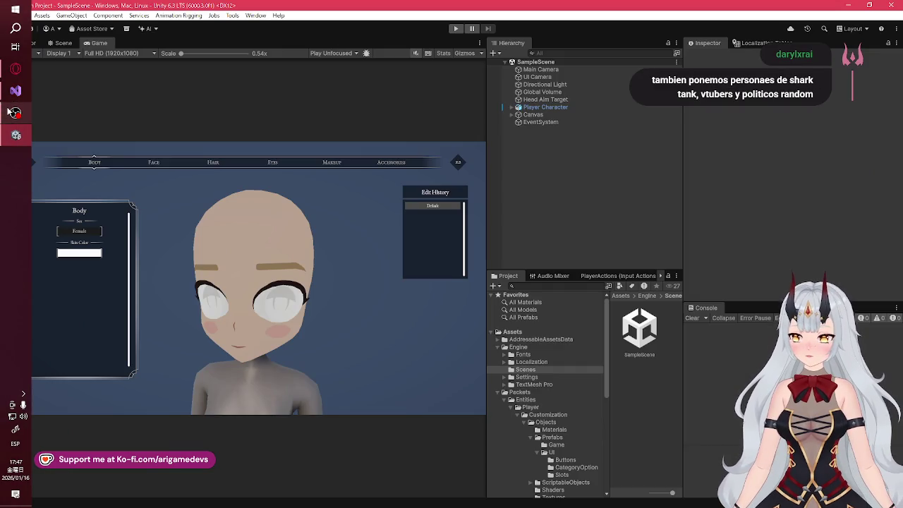
pyautogui.doubleClick(107, 38)
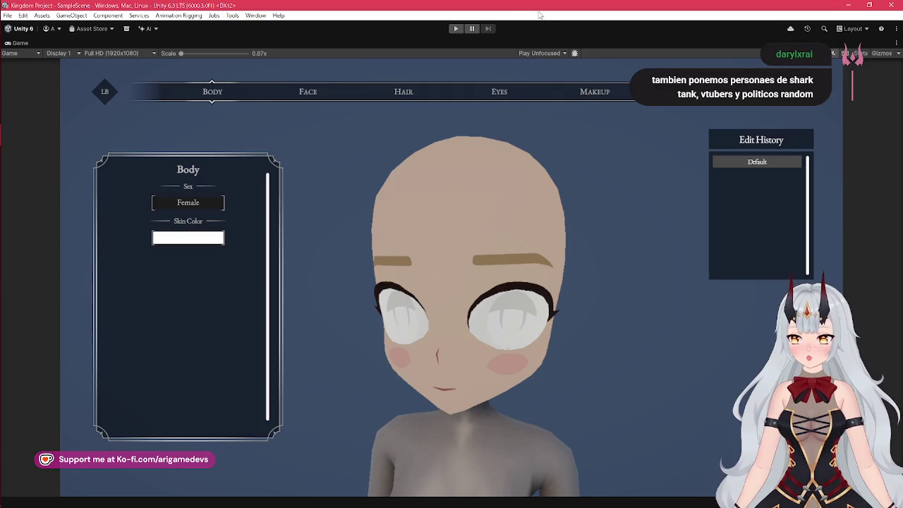
pyautogui.click(456, 29)
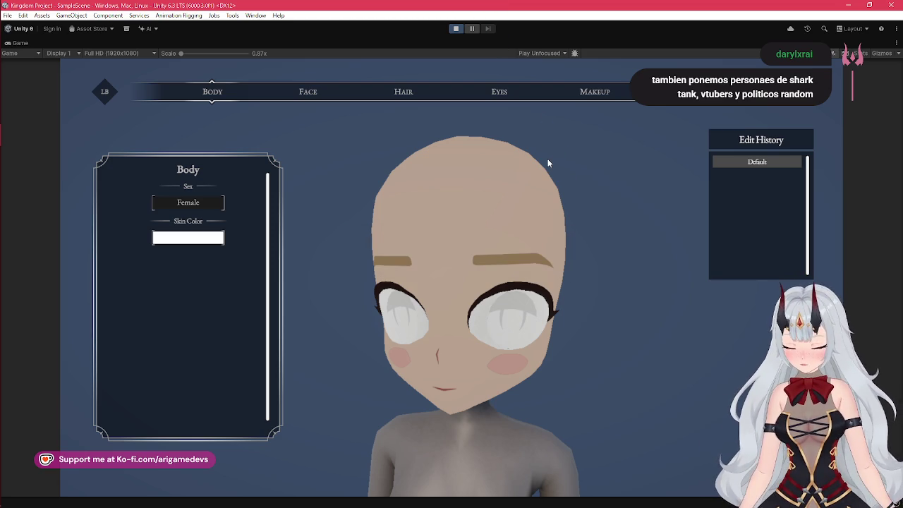
pyautogui.click(176, 241)
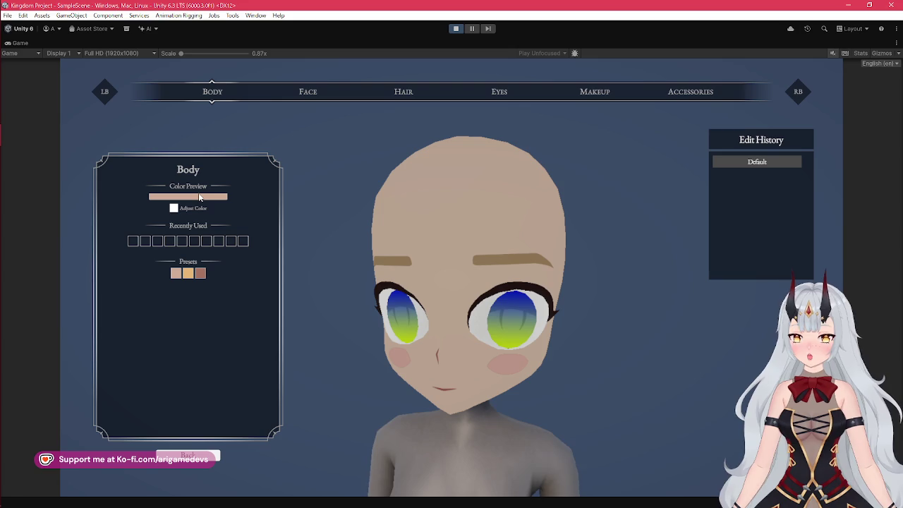
# In the full skin colour picker, try orange-brown, then set and confirm a green skin
pyautogui.click(199, 197)
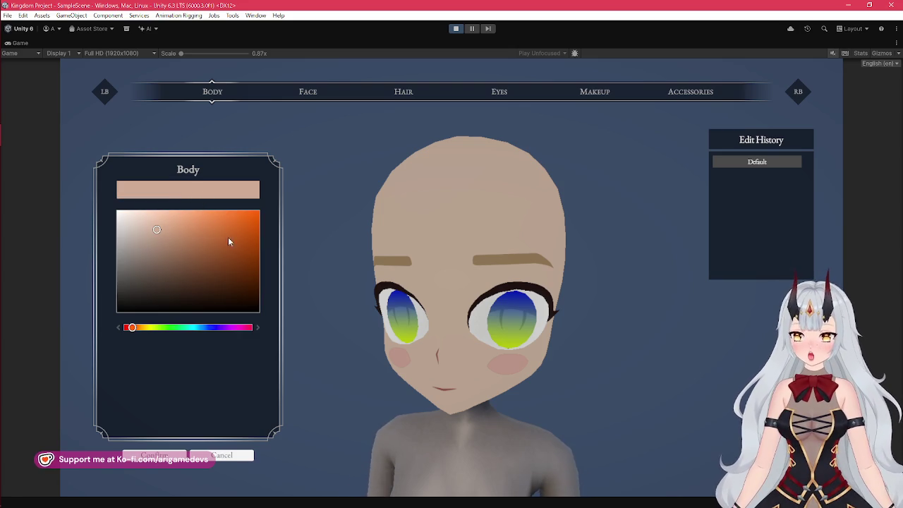
pyautogui.click(218, 248)
pyautogui.click(167, 328)
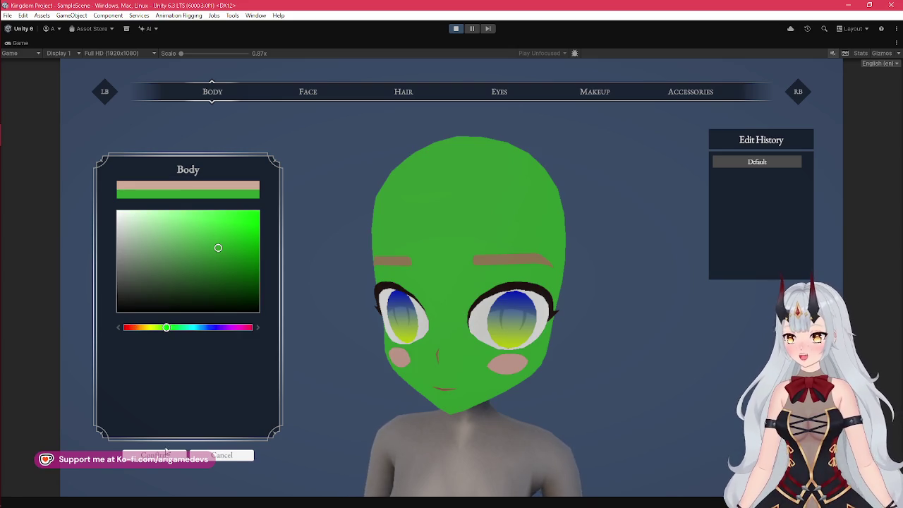
pyautogui.click(154, 455)
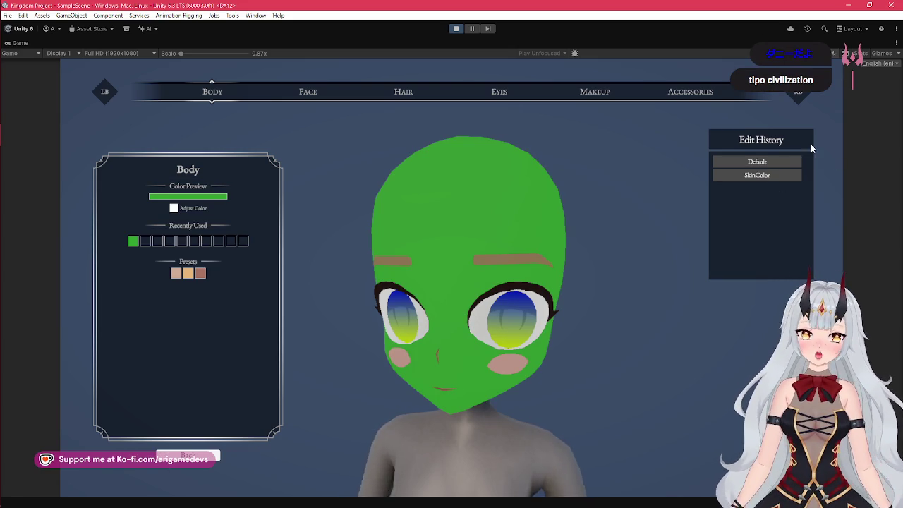
# Revisit an earlier SkinColor history entry, then apply the pale and yellow-tan skin presets
pyautogui.click(763, 175)
pyautogui.click(763, 176)
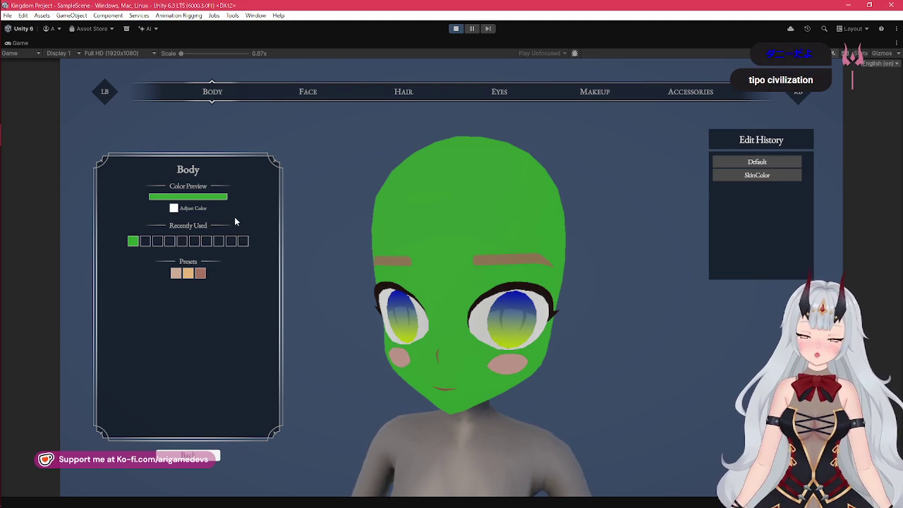
pyautogui.click(201, 275)
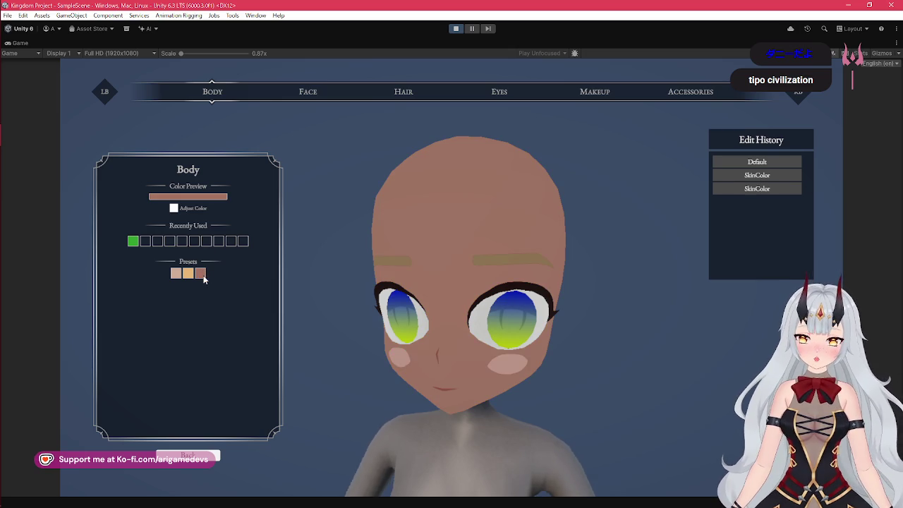
pyautogui.click(182, 278)
pyautogui.click(187, 273)
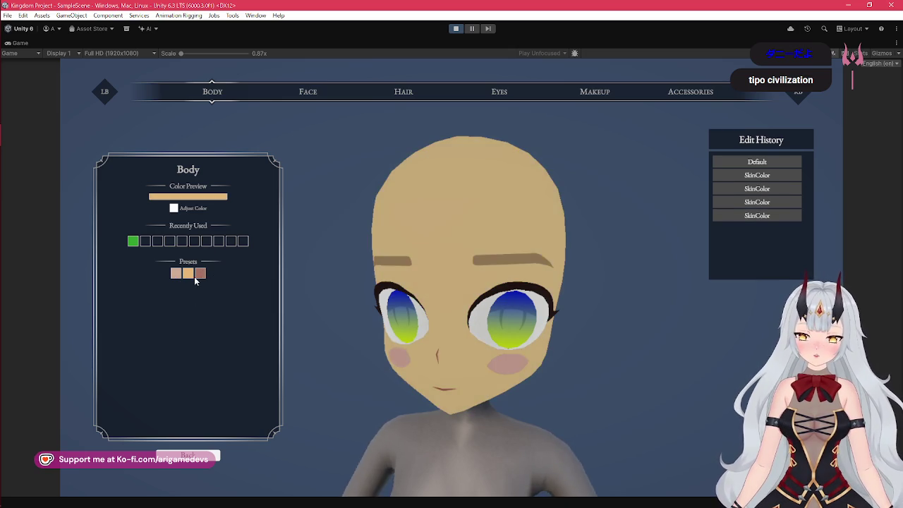
pyautogui.click(316, 94)
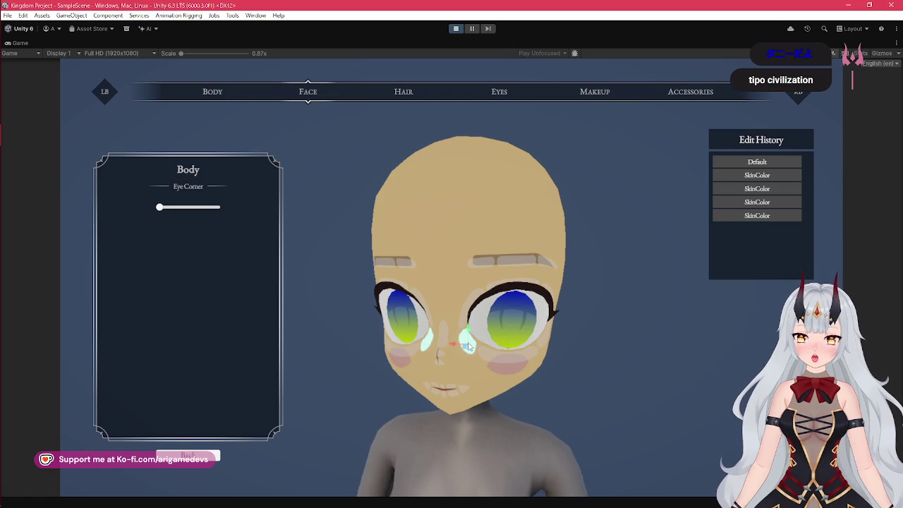
# Test the Eye Corner slider by dragging it and nudging it with the Left/Right arrow keys
pyautogui.moveTo(161, 207)
pyautogui.mouseDown()
pyautogui.moveTo(205, 207)
pyautogui.moveTo(139, 207)
pyautogui.mouseUp()
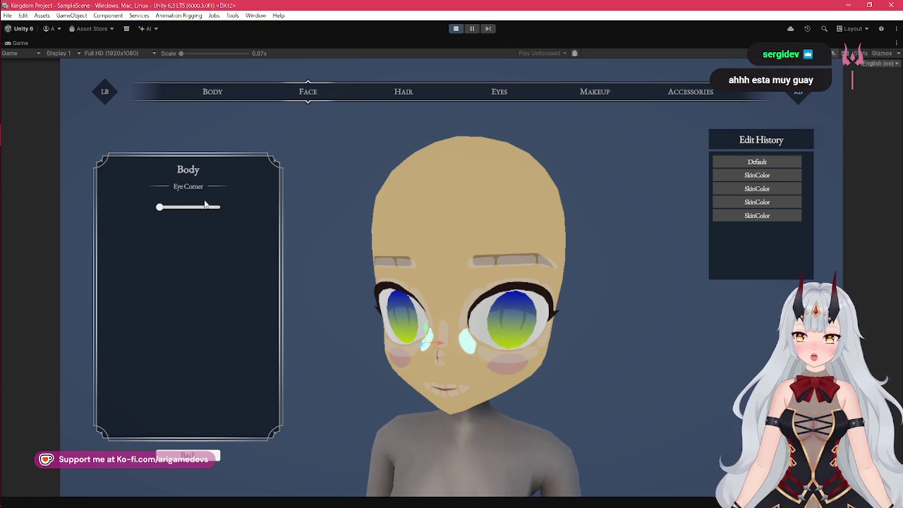
pyautogui.moveTo(160, 210)
pyautogui.mouseDown()
pyautogui.moveTo(212, 209)
pyautogui.moveTo(158, 207)
pyautogui.mouseUp()
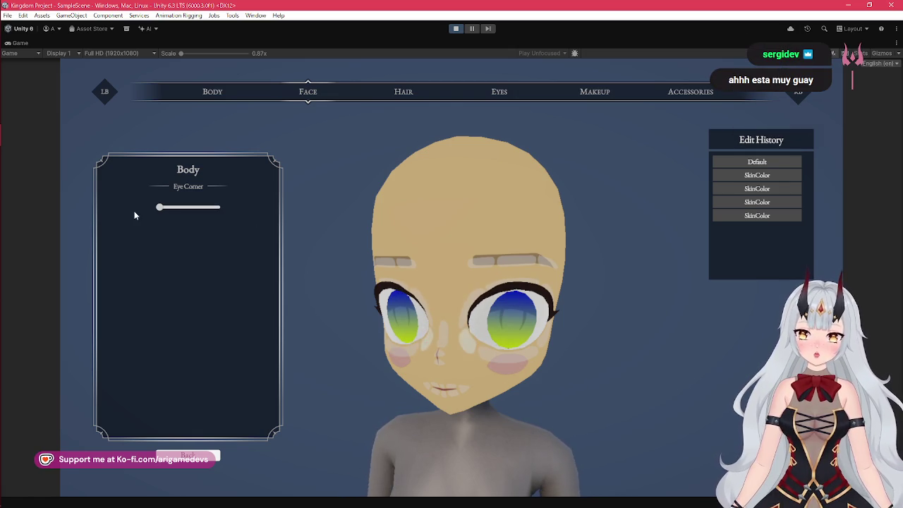
pyautogui.press('Right')
pyautogui.press('Right')
pyautogui.press('Right')
pyautogui.press('Right')
pyautogui.press('Right')
pyautogui.press('Left')
pyautogui.press('Left')
pyautogui.press('Left')
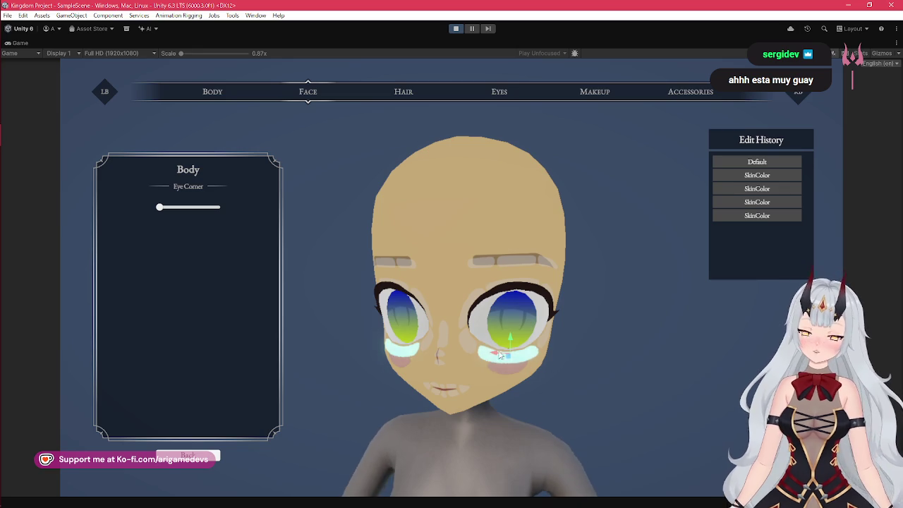
pyautogui.press('Right')
pyautogui.press('Left')
pyautogui.press('Right')
pyautogui.press('Left')
pyautogui.press('Right')
pyautogui.press('Left')
# Turn the head, push Eye Corner to maximum and back to minimum, then undo/redo the yellow skin
pyautogui.moveTo(549, 381)
pyautogui.mouseDown()
pyautogui.moveTo(504, 385)
pyautogui.moveTo(479, 350)
pyautogui.moveTo(694, 347)
pyautogui.moveTo(460, 326)
pyautogui.moveTo(578, 359)
pyautogui.moveTo(597, 377)
pyautogui.moveTo(614, 368)
pyautogui.mouseUp()
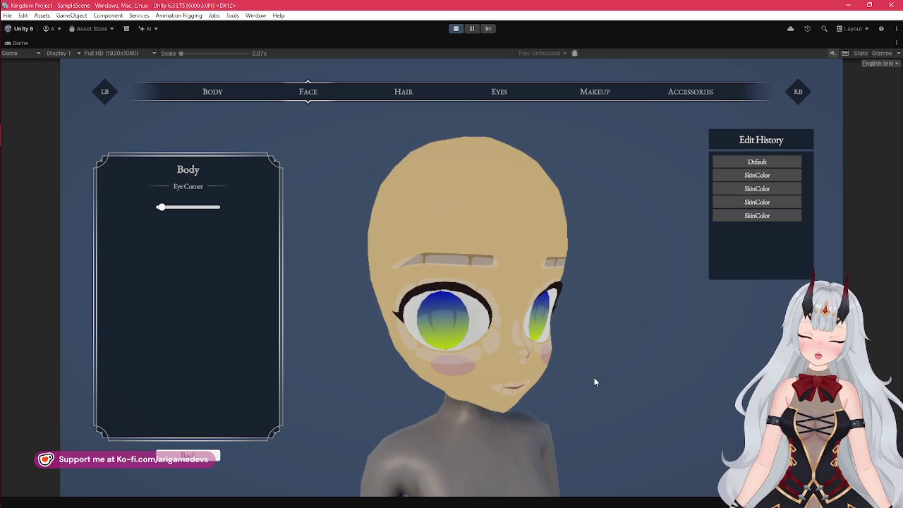
pyautogui.moveTo(530, 346)
pyautogui.mouseDown()
pyautogui.moveTo(561, 441)
pyautogui.moveTo(578, 406)
pyautogui.moveTo(595, 401)
pyautogui.moveTo(544, 393)
pyautogui.mouseUp()
pyautogui.moveTo(419, 339); pyautogui.dragTo(423, 381)
pyautogui.moveTo(485, 424); pyautogui.dragTo(546, 418)
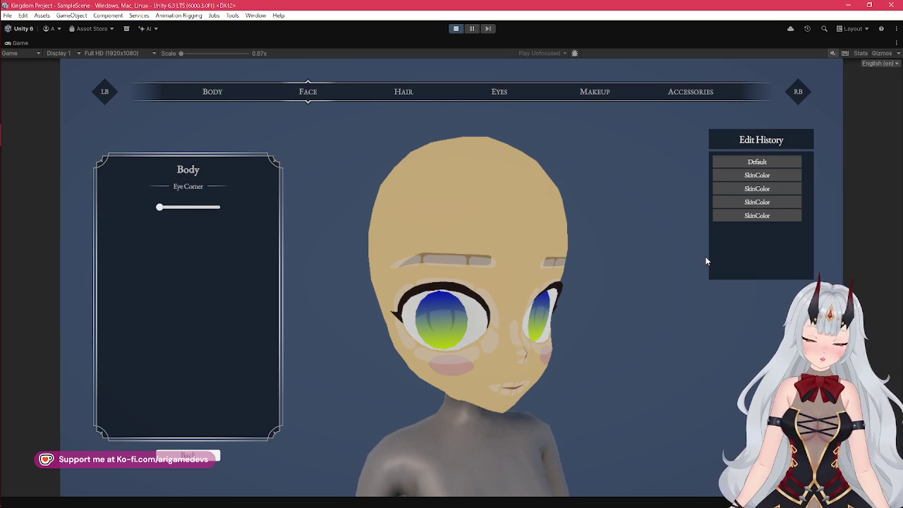
pyautogui.click(771, 189)
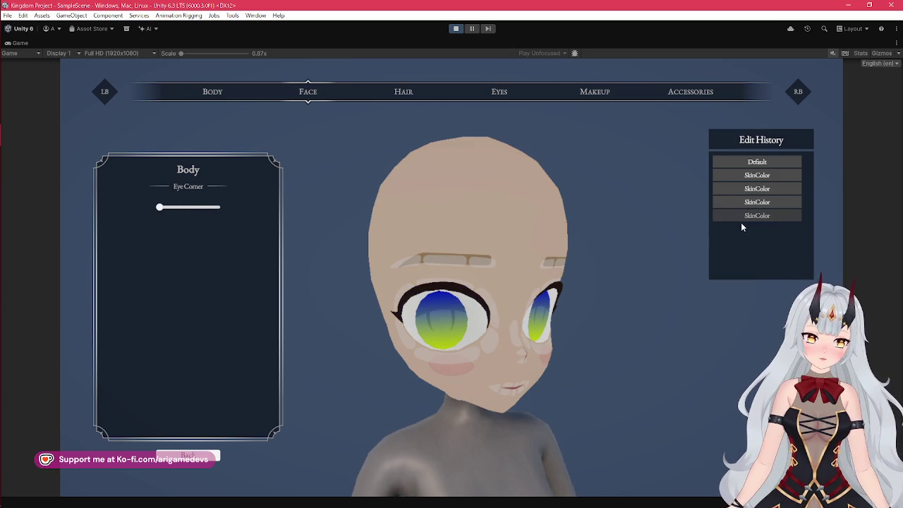
pyautogui.click(757, 215)
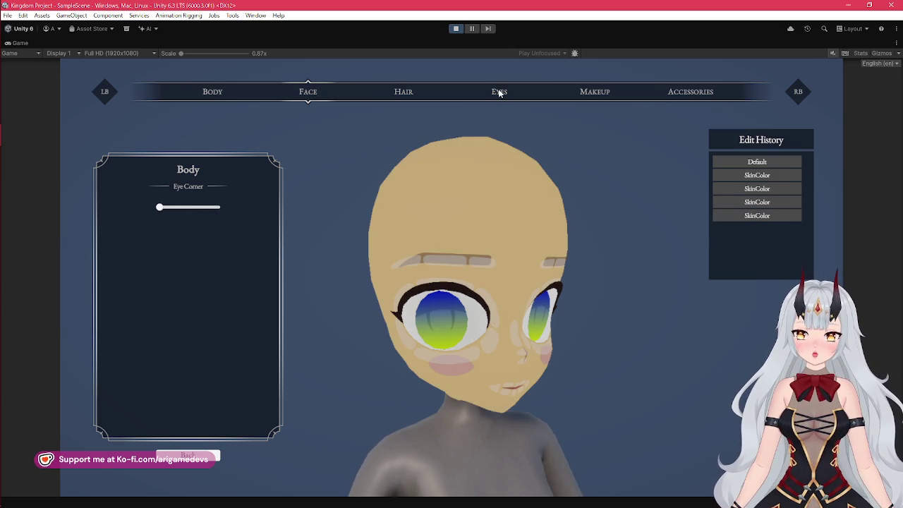
pyautogui.click(500, 91)
# Try iris presets, then use the full picker to make the iris bright cyan
pyautogui.click(193, 222)
pyautogui.click(184, 273)
pyautogui.click(197, 274)
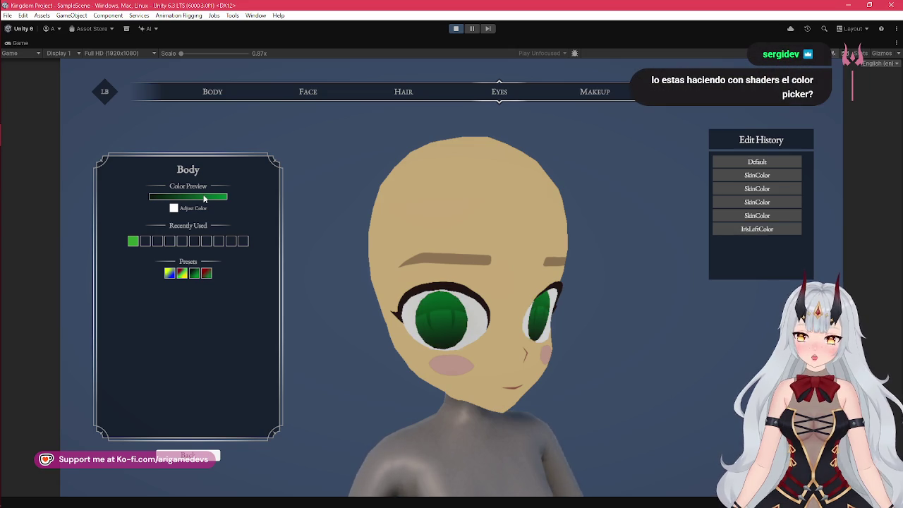
pyautogui.click(204, 195)
pyautogui.click(189, 189)
pyautogui.click(245, 280)
pyautogui.click(194, 328)
pyautogui.click(254, 221)
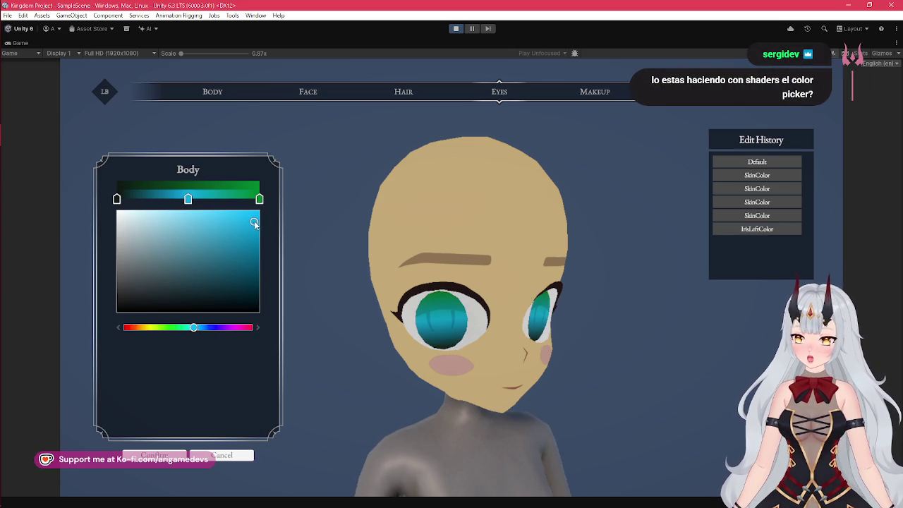
pyautogui.click(221, 455)
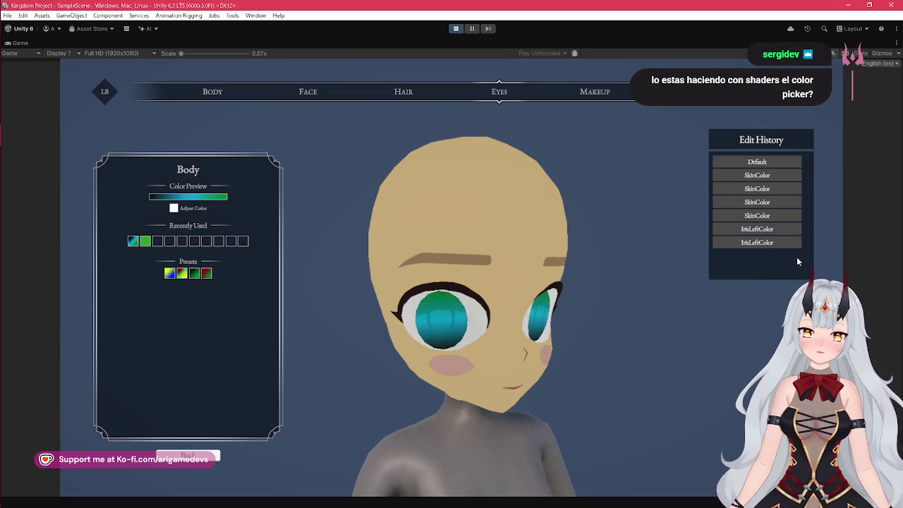
pyautogui.click(761, 242)
# Compare cyan and green irises via Edit History, Ctrl+Z/Ctrl+Y and recently used swatches, ending green
pyautogui.click(762, 242)
pyautogui.click(757, 228)
pyautogui.click(762, 242)
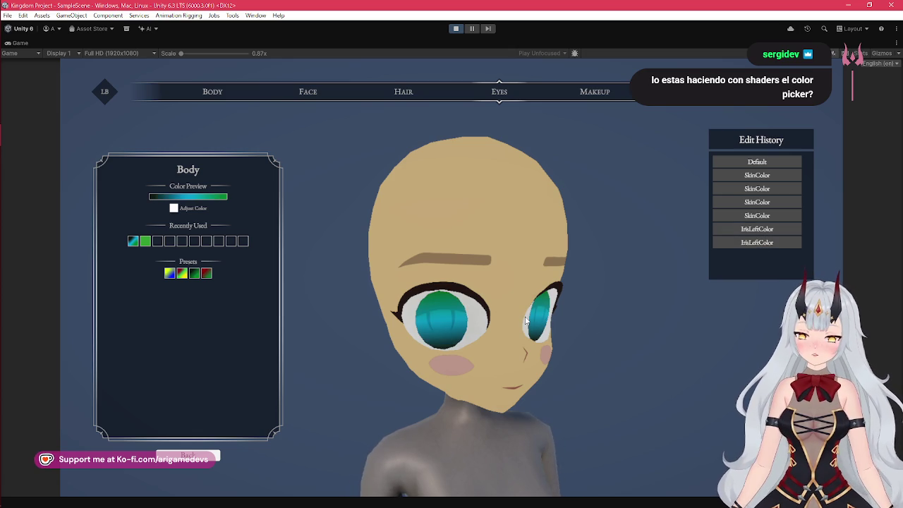
pyautogui.hotkey('ctrl', 'z')
pyautogui.hotkey('ctrl', 'z')
pyautogui.hotkey('ctrl', 'z')
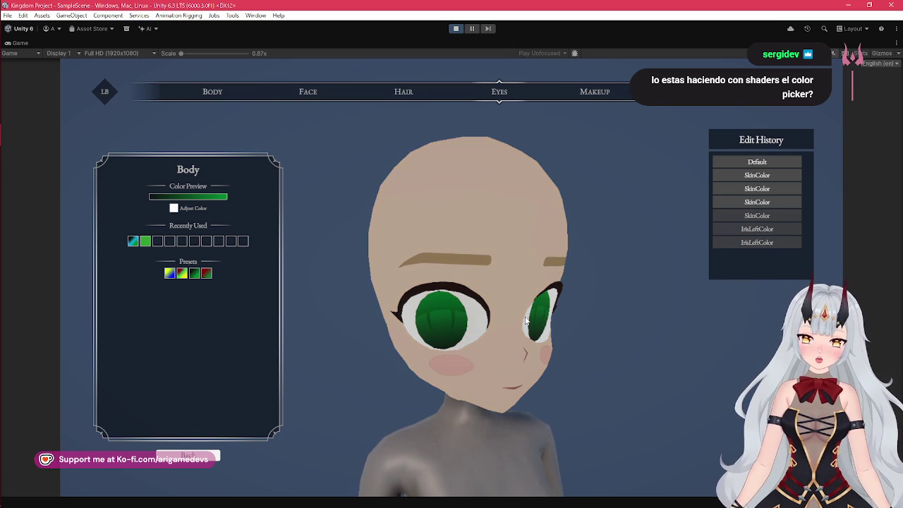
pyautogui.hotkey('ctrl', 'y')
pyautogui.hotkey('ctrl', 'y')
pyautogui.hotkey('ctrl', 'y')
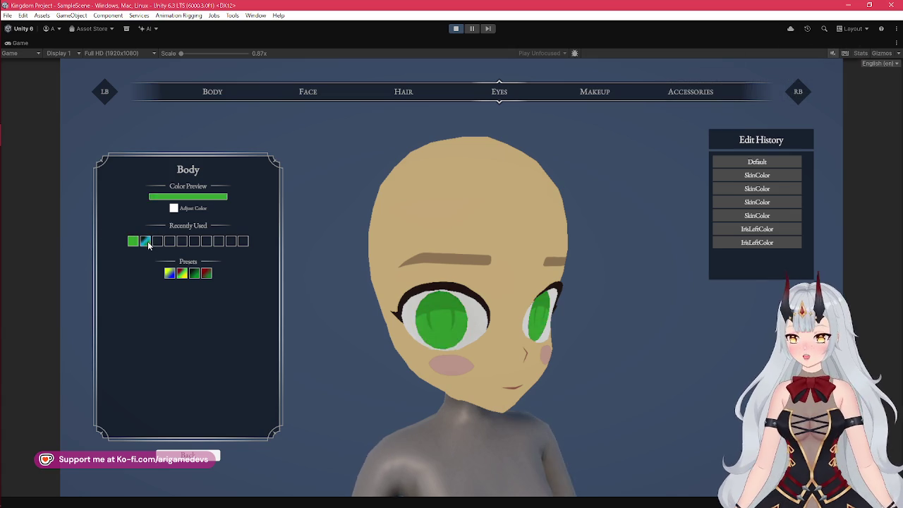
pyautogui.click(147, 242)
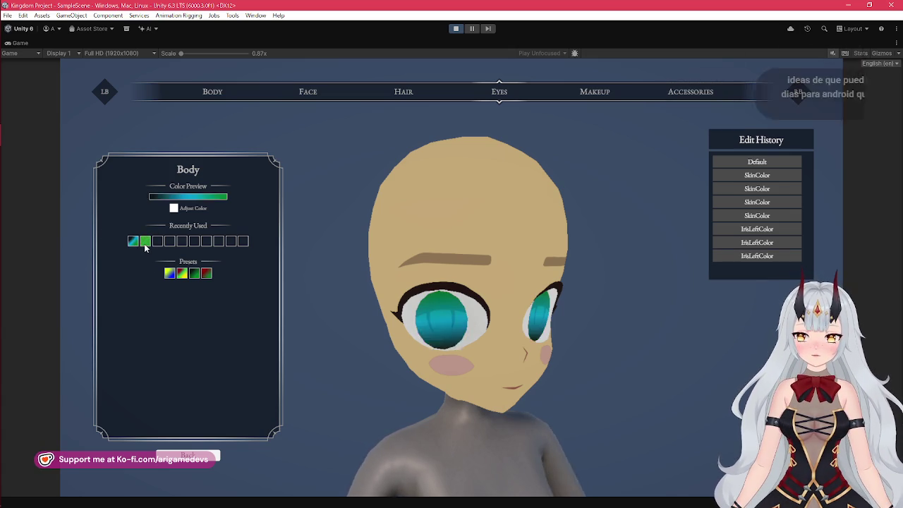
pyautogui.click(146, 242)
pyautogui.hotkey('ctrl', 'z')
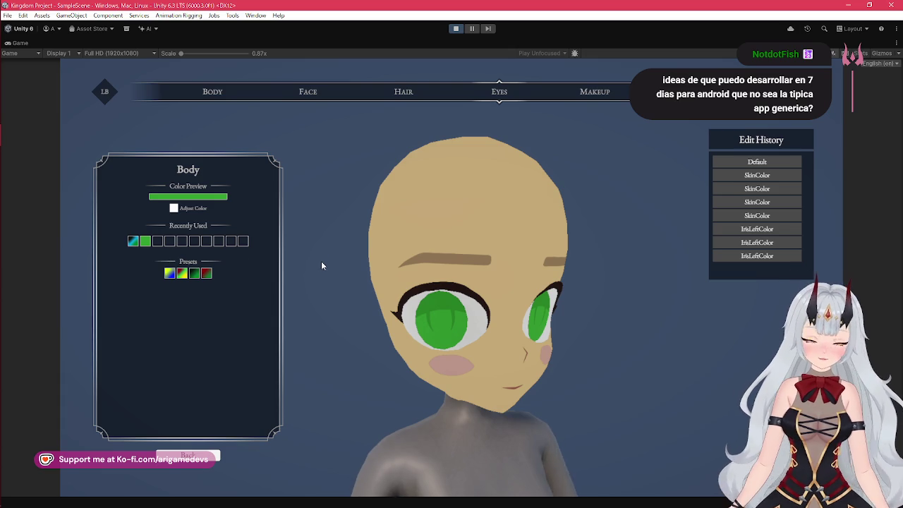
# Apply a teal gradient to the irises from the iris colour choices
pyautogui.click(404, 93)
pyautogui.click(505, 92)
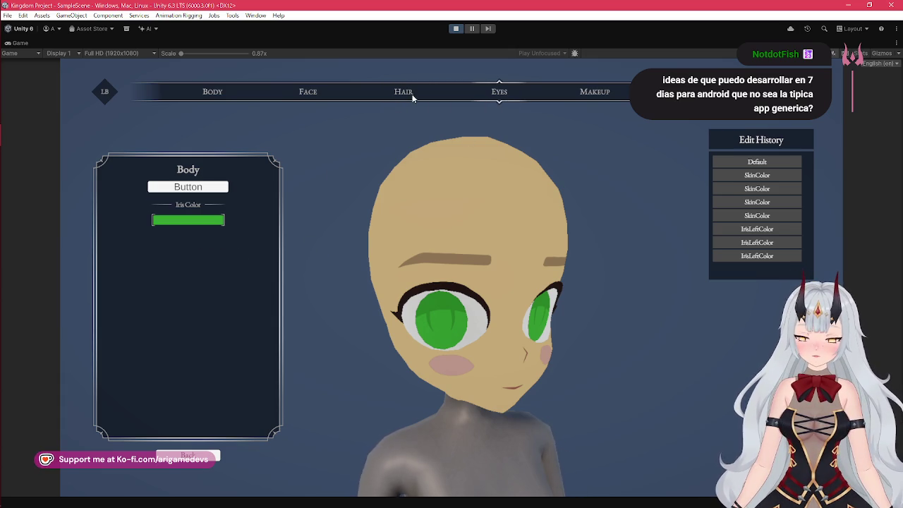
pyautogui.click(392, 92)
pyautogui.click(471, 99)
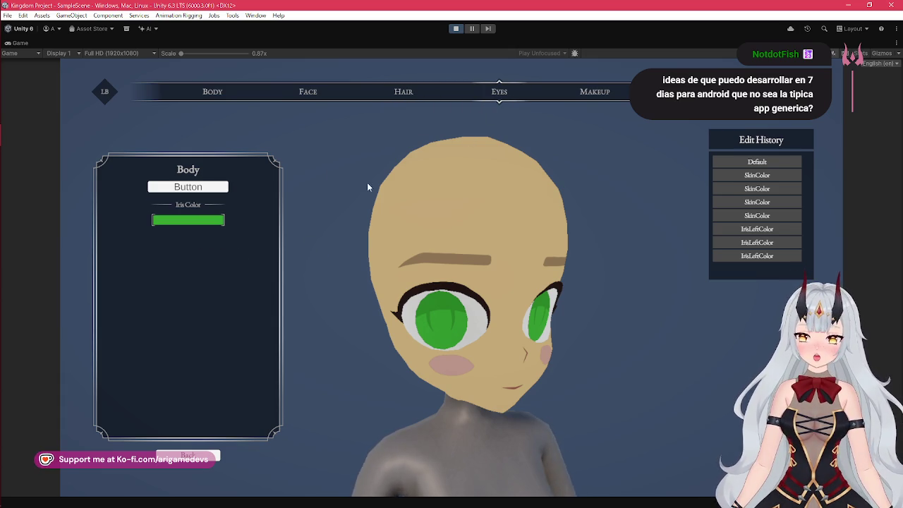
pyautogui.click(203, 224)
pyautogui.click(132, 241)
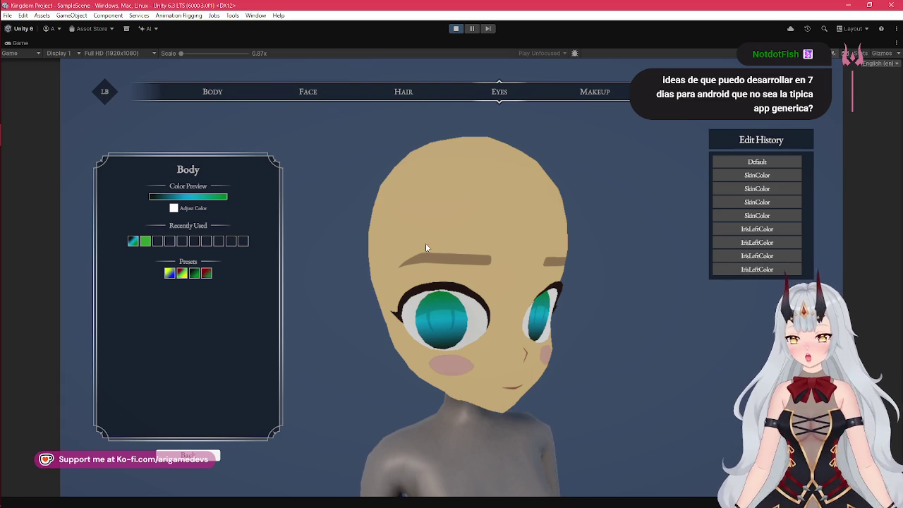
pyautogui.click(224, 95)
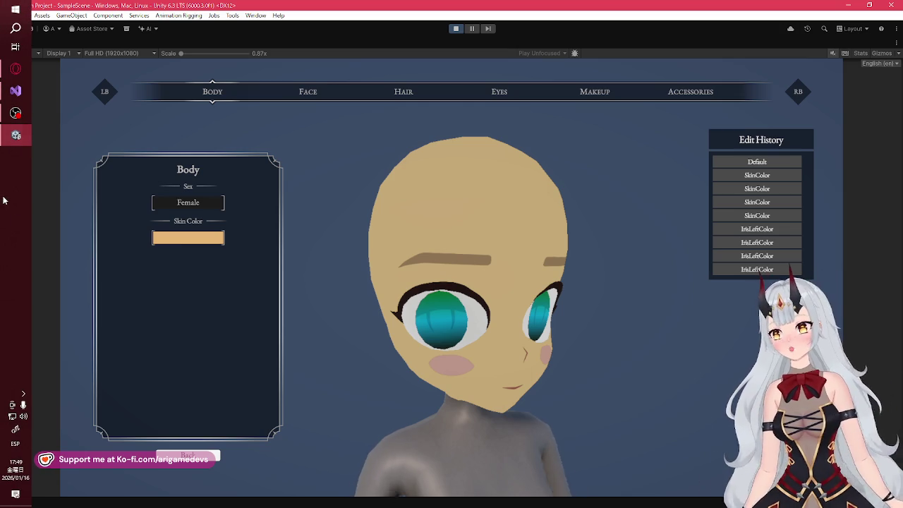
# Turn the character to a left-facing side profile and bring up the skin colour editor
pyautogui.moveTo(410, 329); pyautogui.dragTo(360, 391)
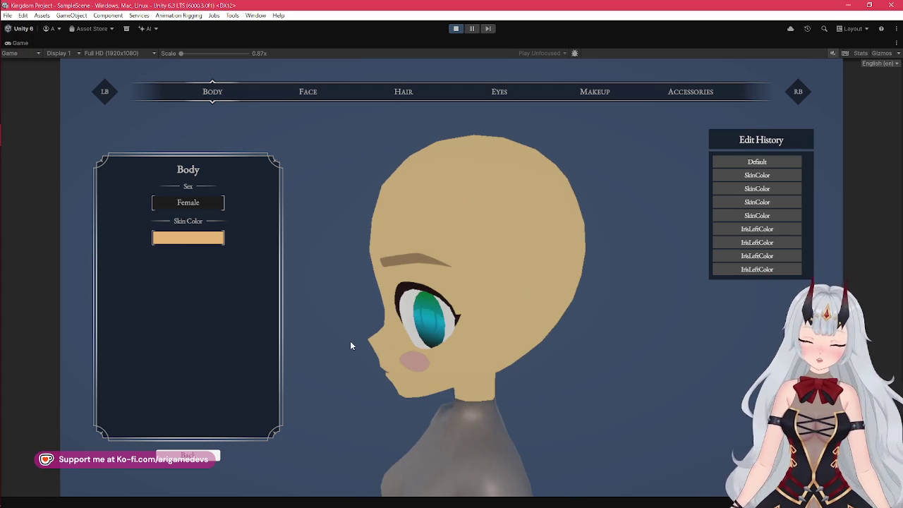
pyautogui.click(21, 113)
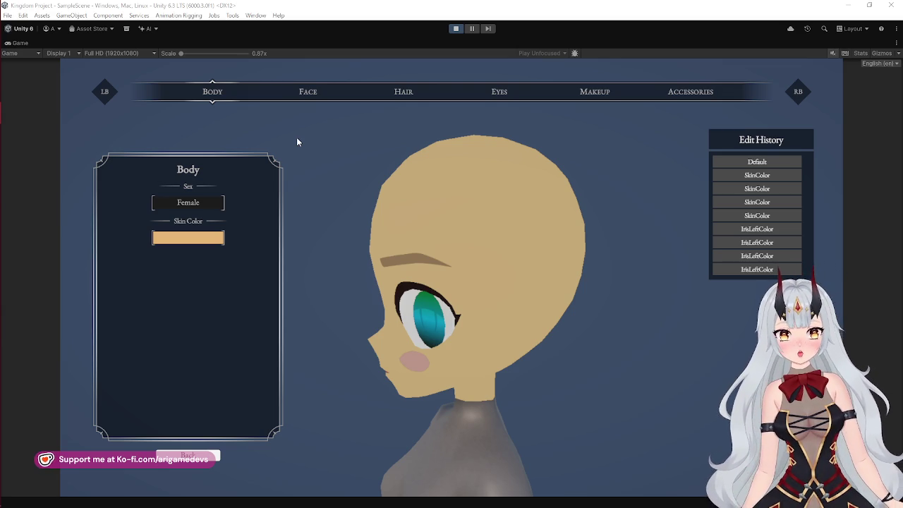
pyautogui.moveTo(2, 166)
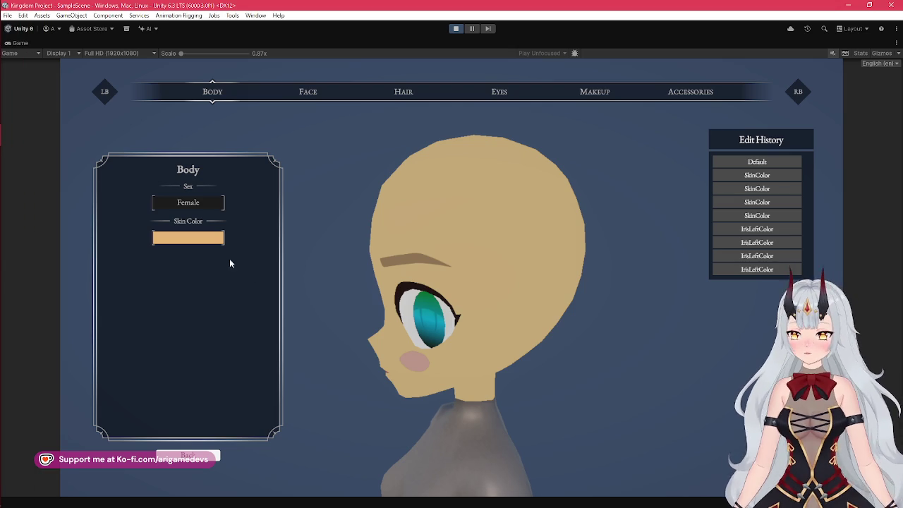
pyautogui.click(187, 238)
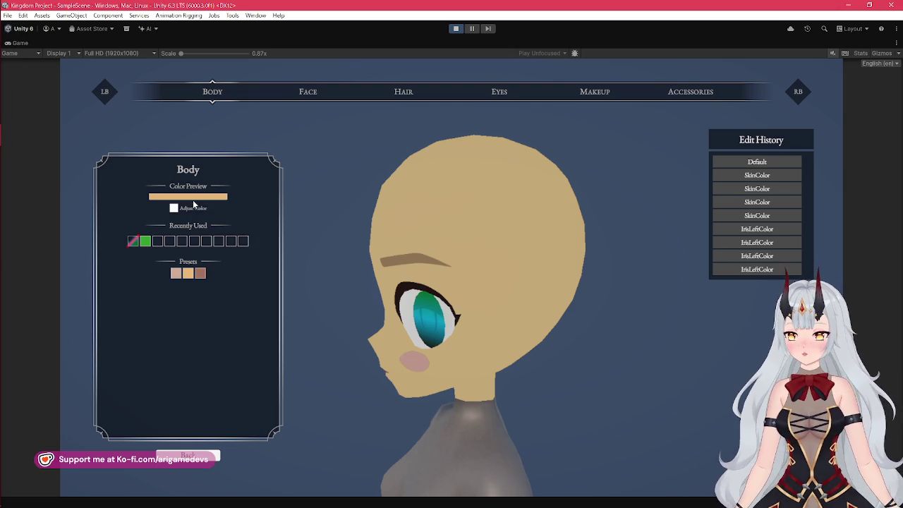
# In the free skin colour picker, try a deeper brown, then light tan, facing the character front
pyautogui.click(172, 208)
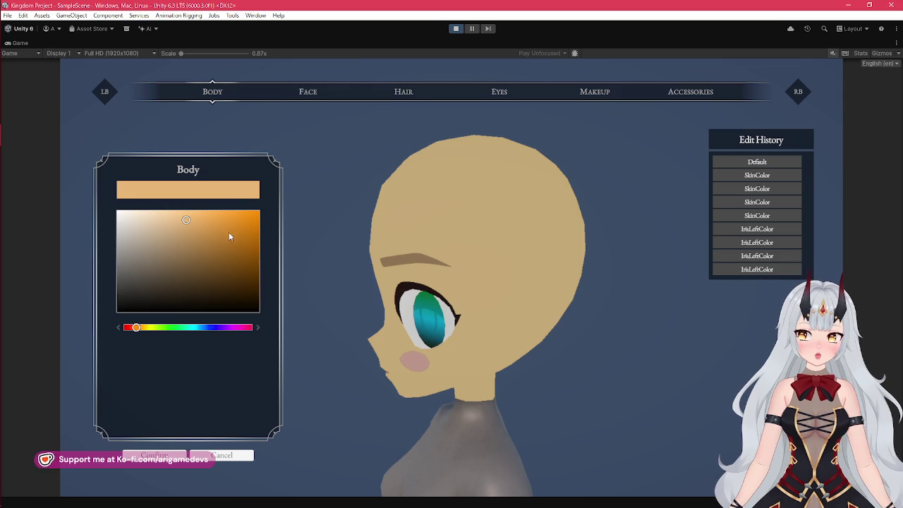
pyautogui.click(225, 262)
pyautogui.moveTo(397, 367); pyautogui.dragTo(489, 408)
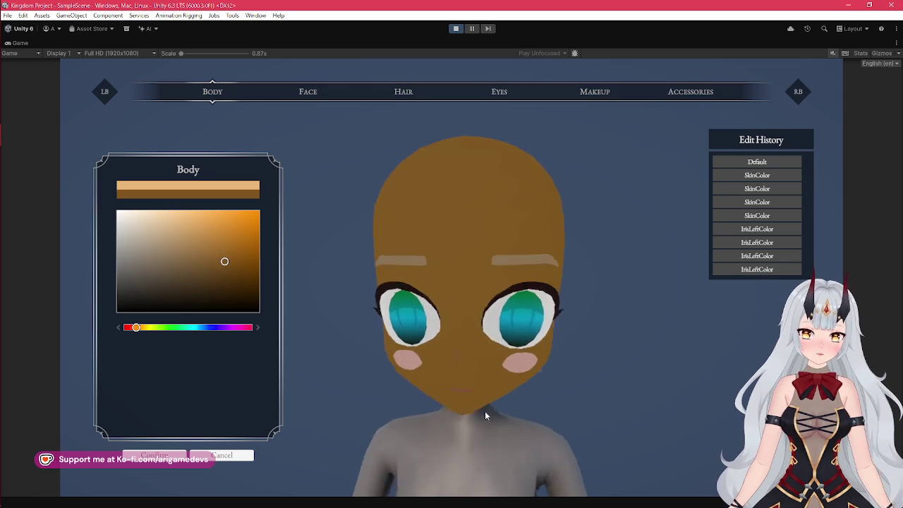
pyautogui.click(182, 232)
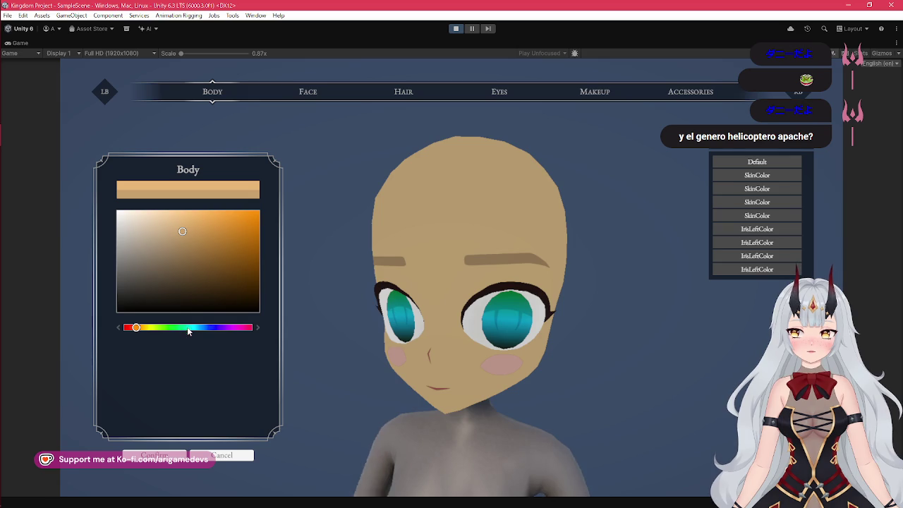
# Switch the skin hue between purple and green, settle on bright mint green, and restore the game view
pyautogui.moveTo(243, 335); pyautogui.dragTo(216, 329)
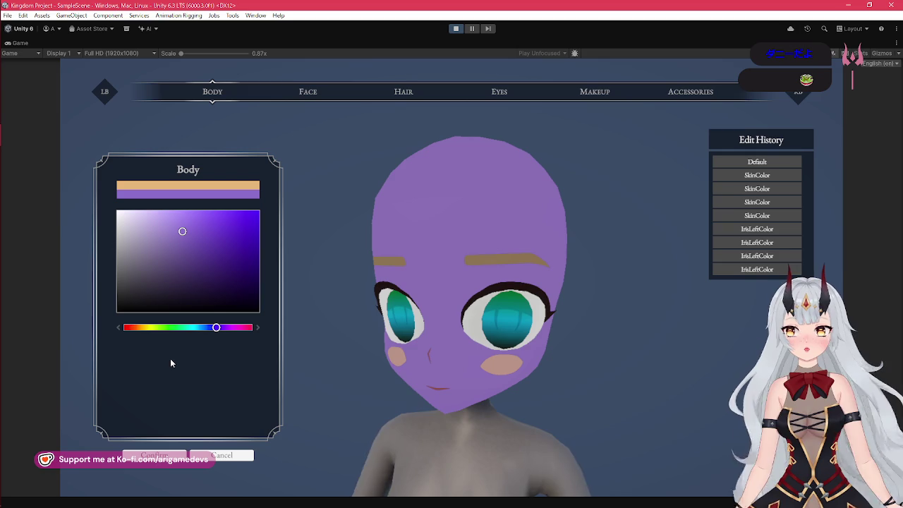
pyautogui.click(182, 328)
pyautogui.click(215, 327)
pyautogui.click(182, 328)
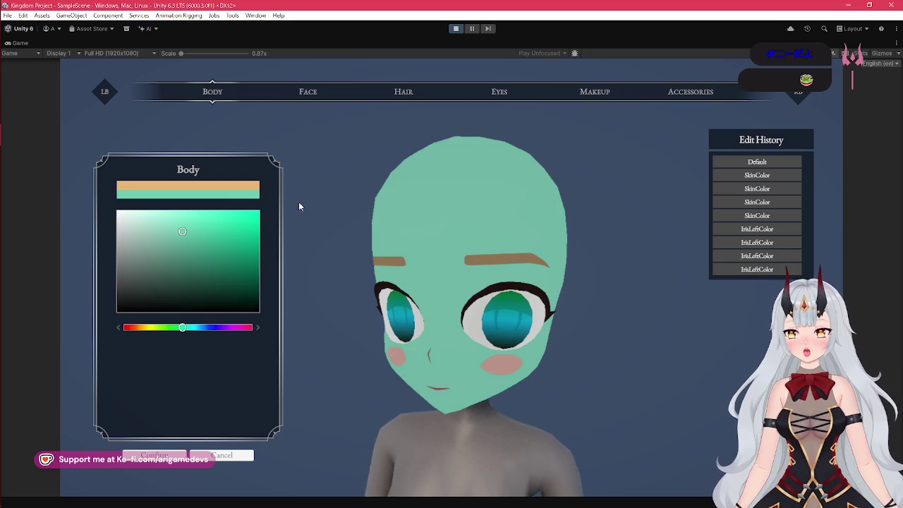
pyautogui.click(181, 243)
pyautogui.moveTo(182, 245)
pyautogui.mouseDown()
pyautogui.moveTo(233, 254)
pyautogui.moveTo(125, 257)
pyautogui.moveTo(141, 280)
pyautogui.moveTo(246, 233)
pyautogui.mouseUp()
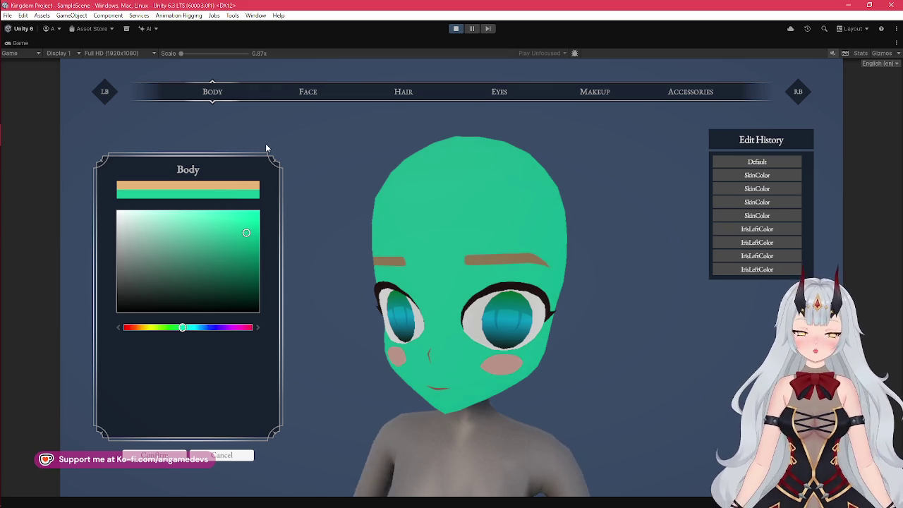
pyautogui.doubleClick(387, 44)
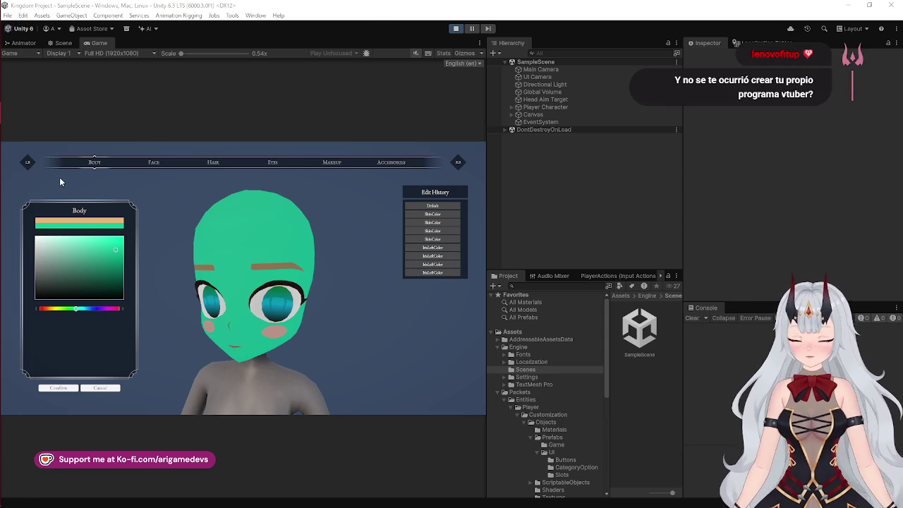
# Discard the green skin color, restoring tan skin, and return to the Body options showing Sex: Female
pyautogui.moveTo(4, 145)
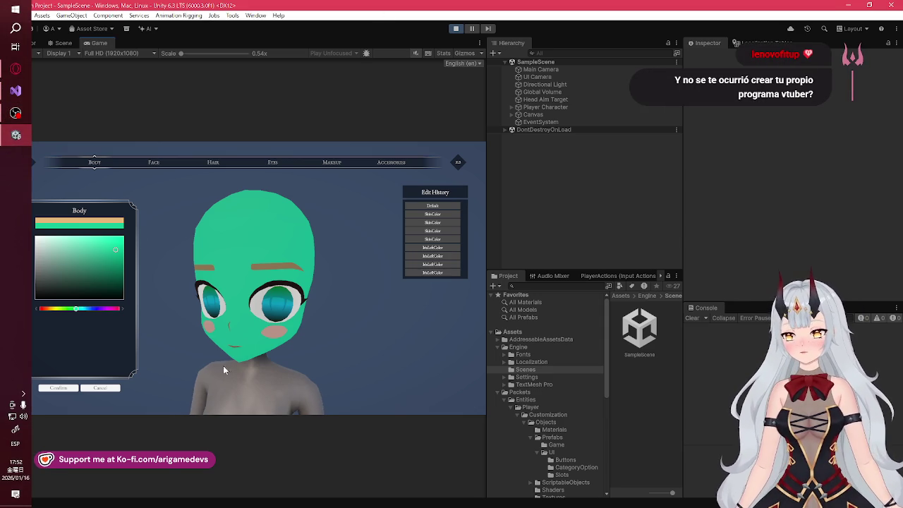
pyautogui.click(85, 388)
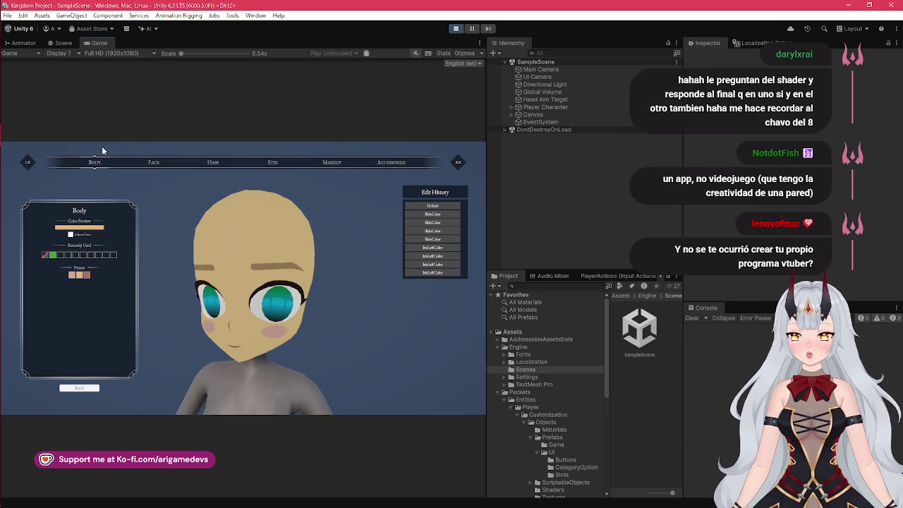
pyautogui.click(78, 388)
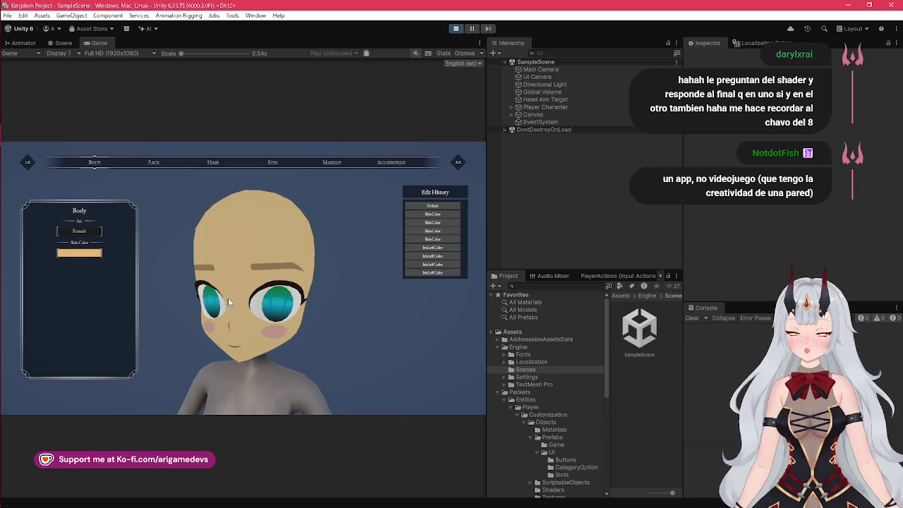
pyautogui.moveTo(3, 111)
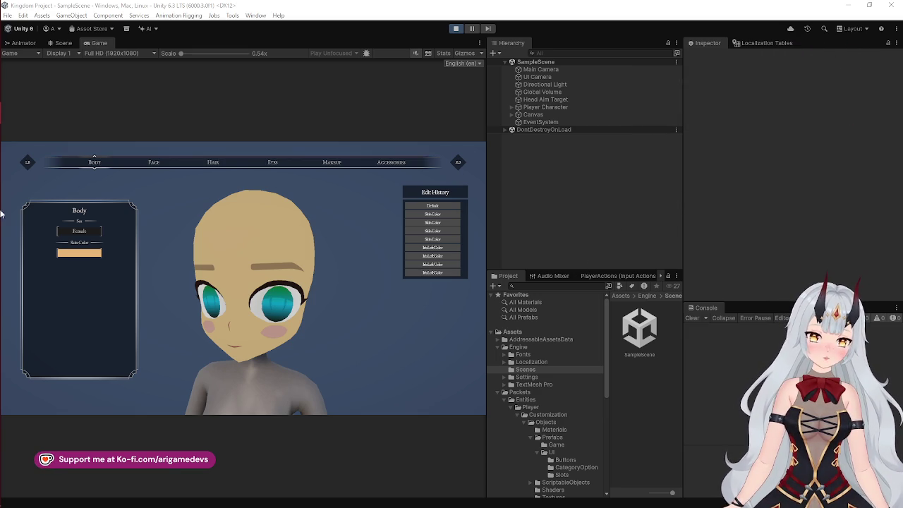
pyautogui.moveTo(1, 214)
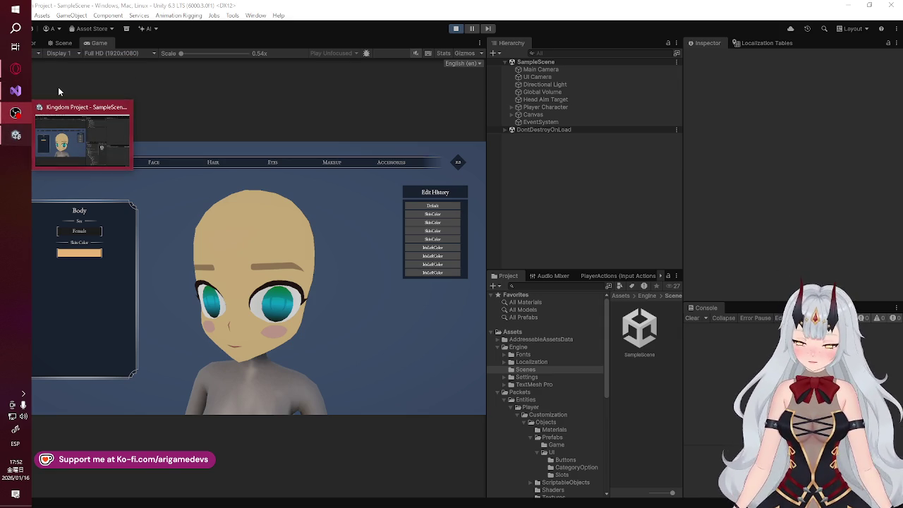
# Switch to Visual Studio and save FeaturePresetsUI.cs with Ctrl+S, leaving its regions collapsed
pyautogui.click(10, 94)
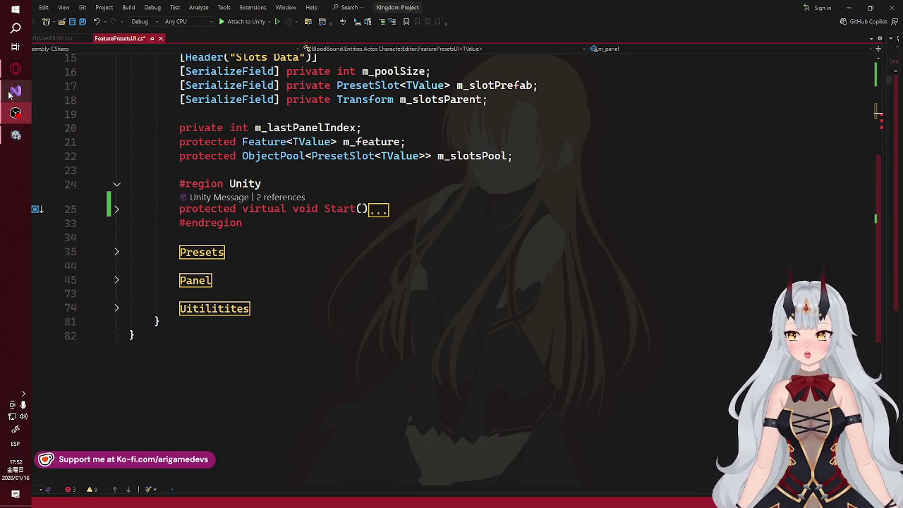
pyautogui.hotkey('ctrl', 's')
pyautogui.moveTo(3, 185)
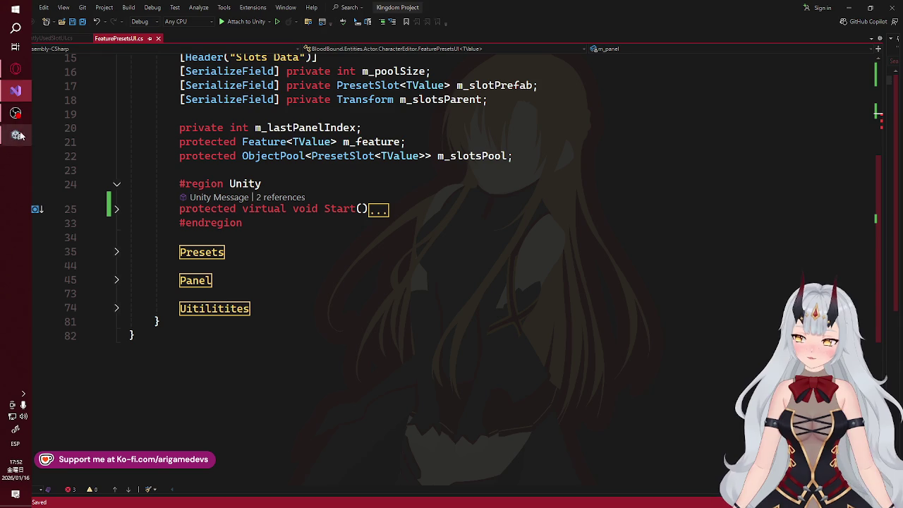
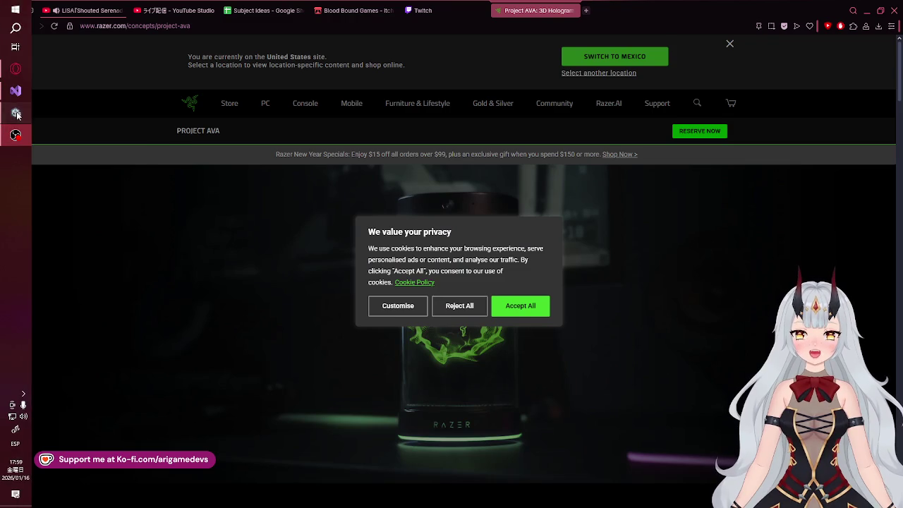
# Stop Play mode in Unity and inspect the FeaturePresetsUI compile error in the Console
pyautogui.click(16, 114)
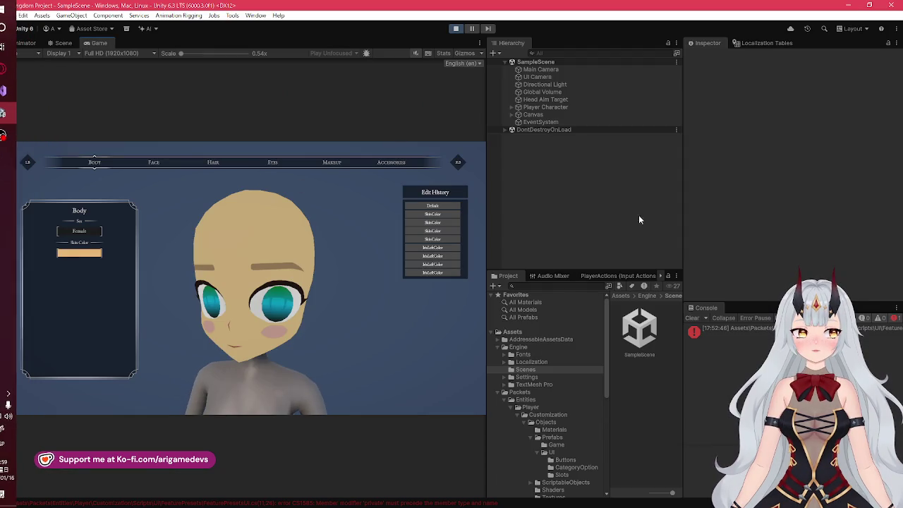
pyautogui.hotkey('ctrl', 'p')
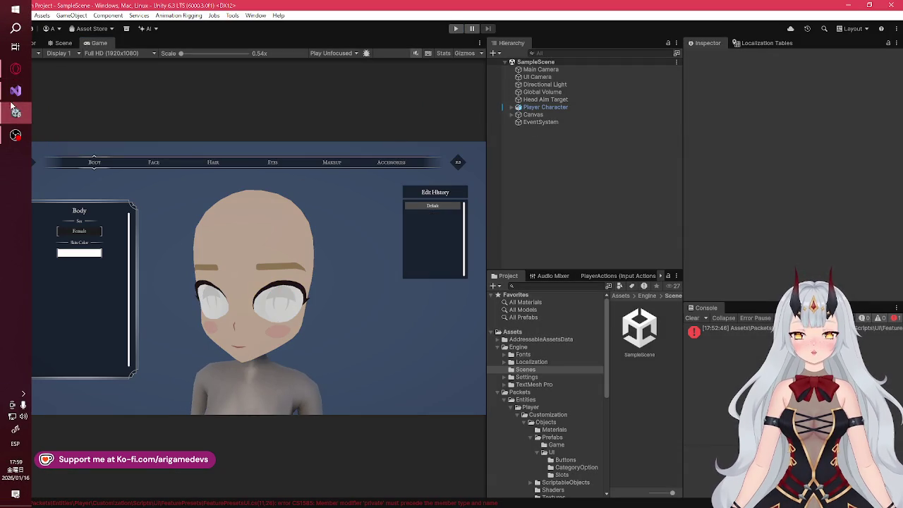
pyautogui.click(15, 91)
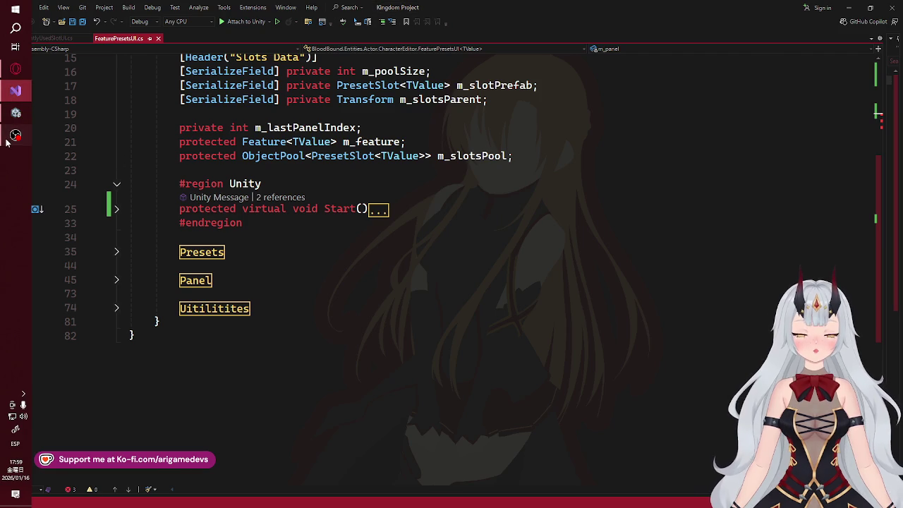
pyautogui.click(16, 113)
pyautogui.click(15, 91)
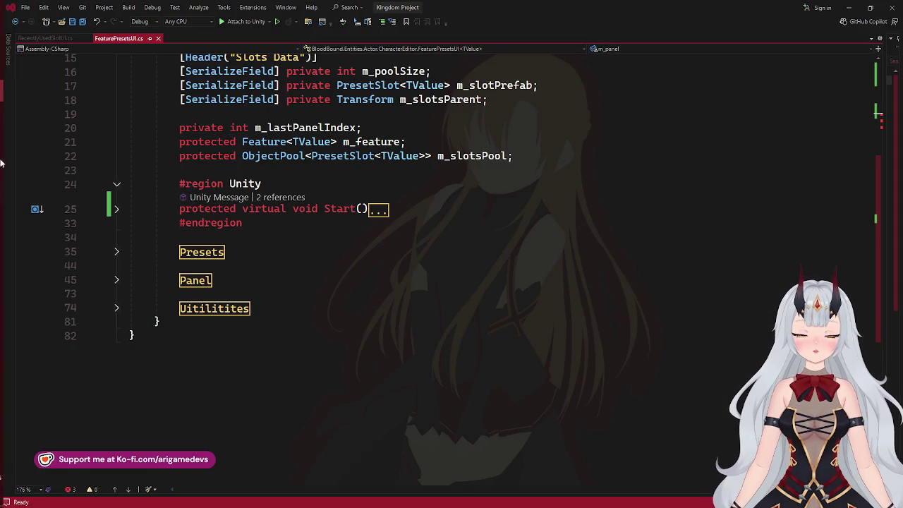
pyautogui.click(16, 113)
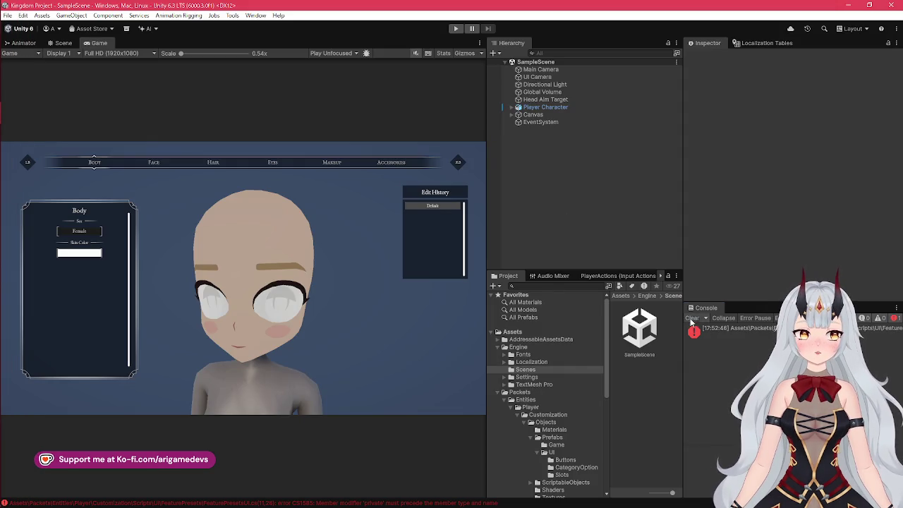
pyautogui.click(708, 332)
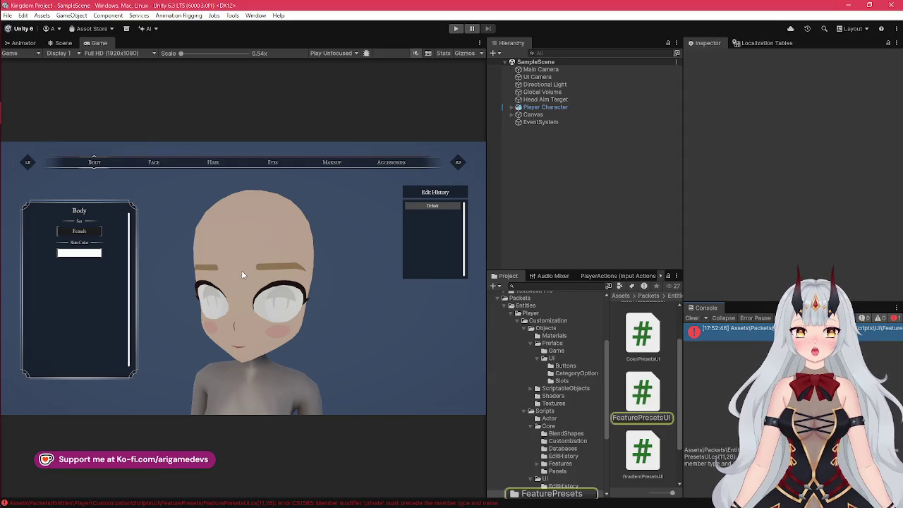
# Remove the stray 'hello' line from FeaturePresetsUI.cs, save it, and let Unity recompile
pyautogui.click(16, 90)
pyautogui.click(229, 186)
pyautogui.hotkey('ctrl', 'z')
pyautogui.hotkey('ctrl', 's')
pyautogui.click(2, 83)
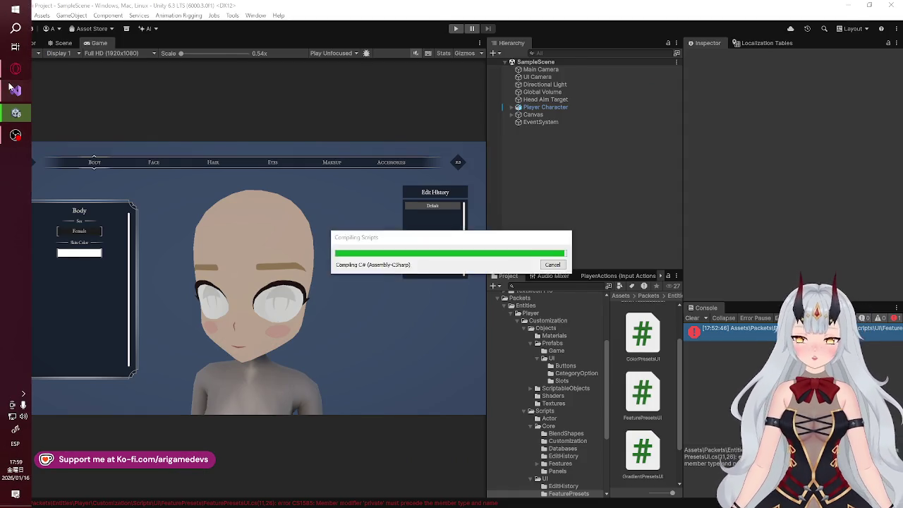
pyautogui.click(16, 91)
pyautogui.click(15, 69)
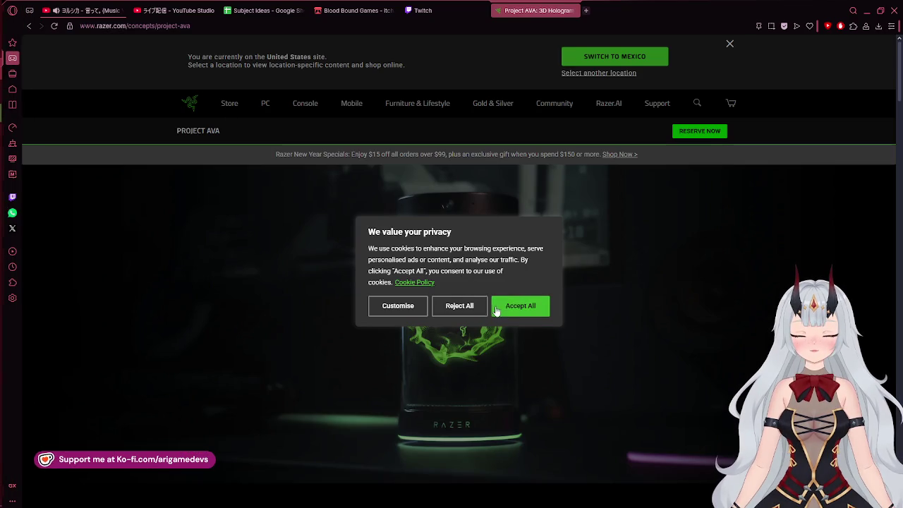
# Accept all cookies and dismiss the location banner on the Razer Project AVA page
pyautogui.click(515, 306)
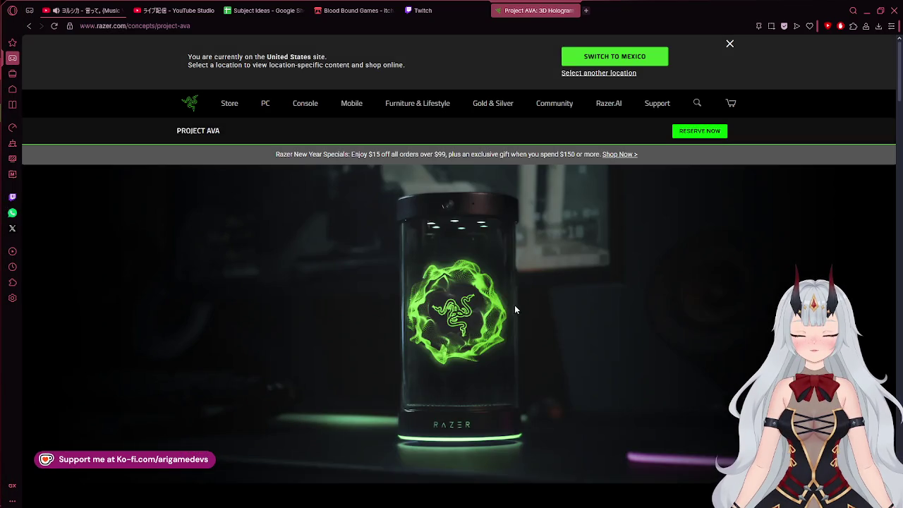
pyautogui.click(730, 44)
pyautogui.scroll(-8, 637, 171)
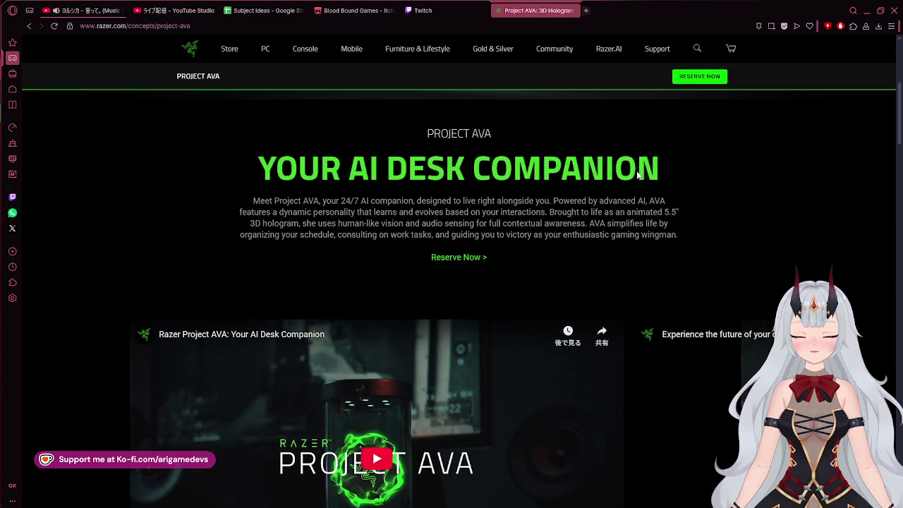
pyautogui.scroll(-3, 636, 175)
pyautogui.scroll(2, 486, 170)
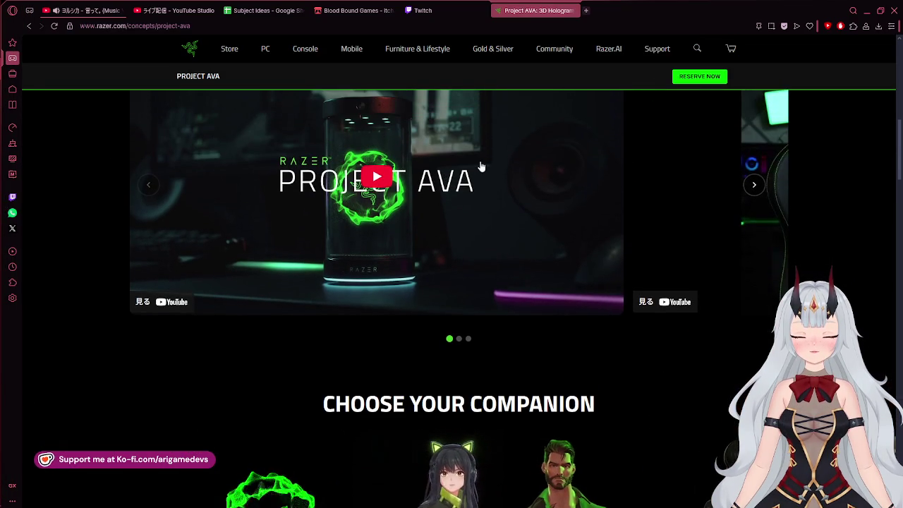
# Play the Project AVA video, then close the Razer page
pyautogui.click(381, 185)
pyautogui.scroll(2, 482, 265)
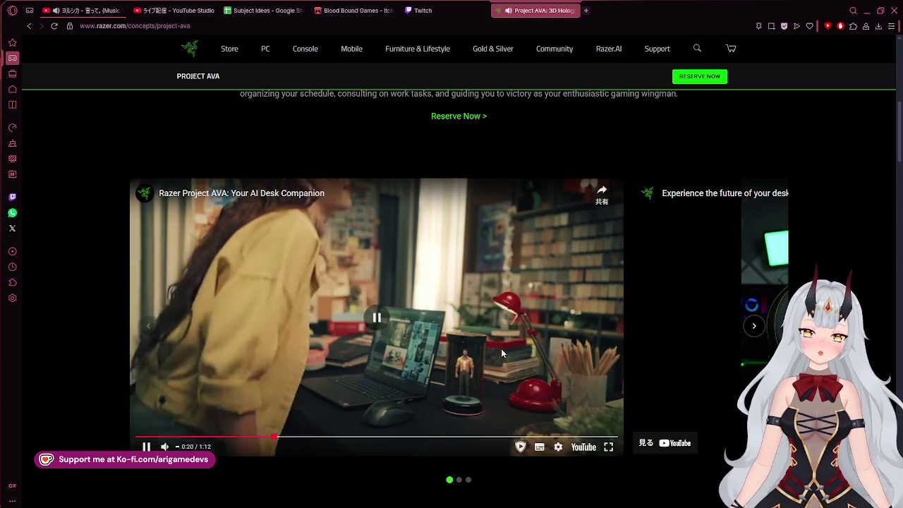
pyautogui.click(573, 11)
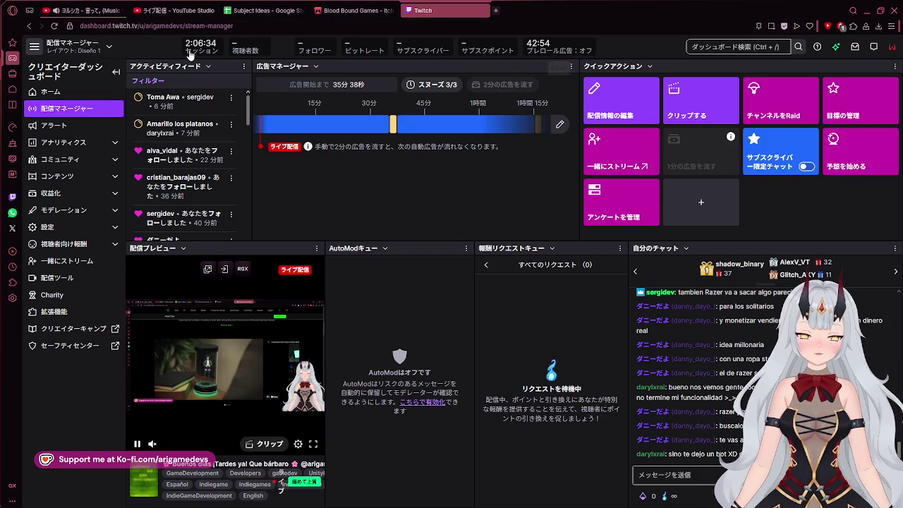
pyautogui.moveTo(2, 57)
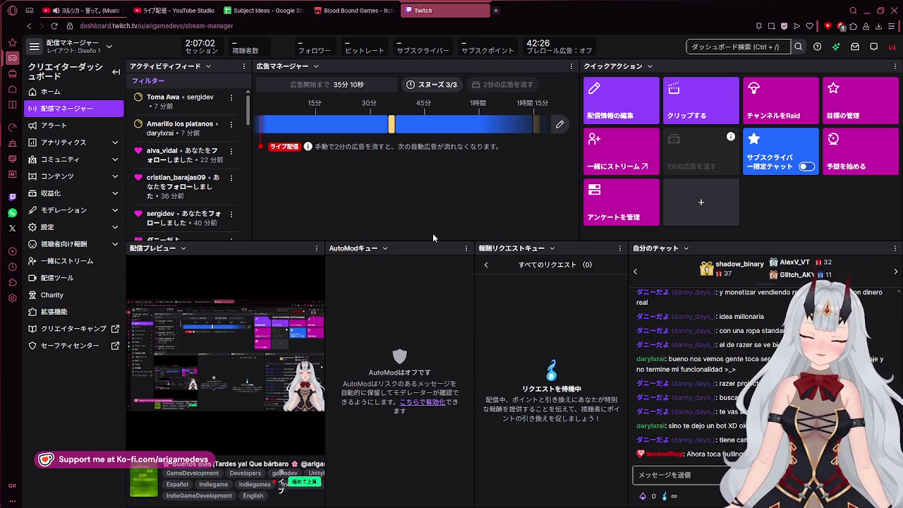
pyautogui.moveTo(3, 154)
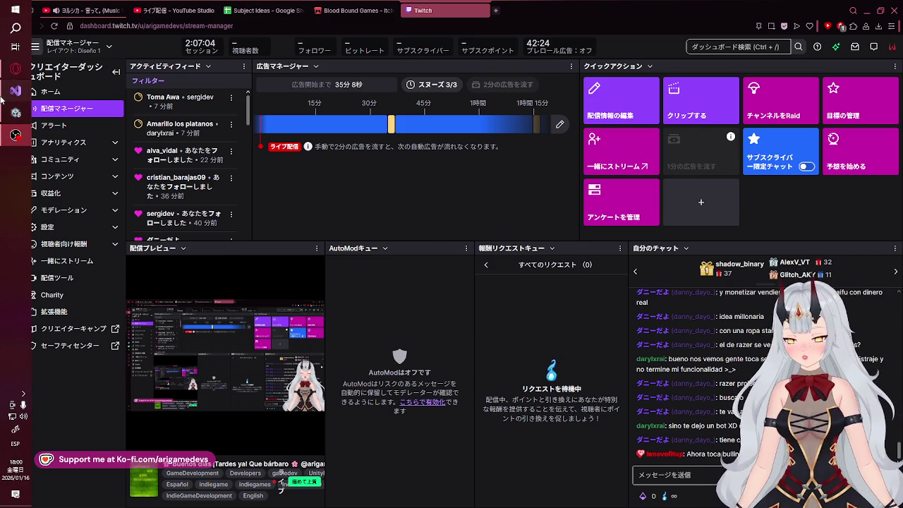
pyautogui.click(2, 98)
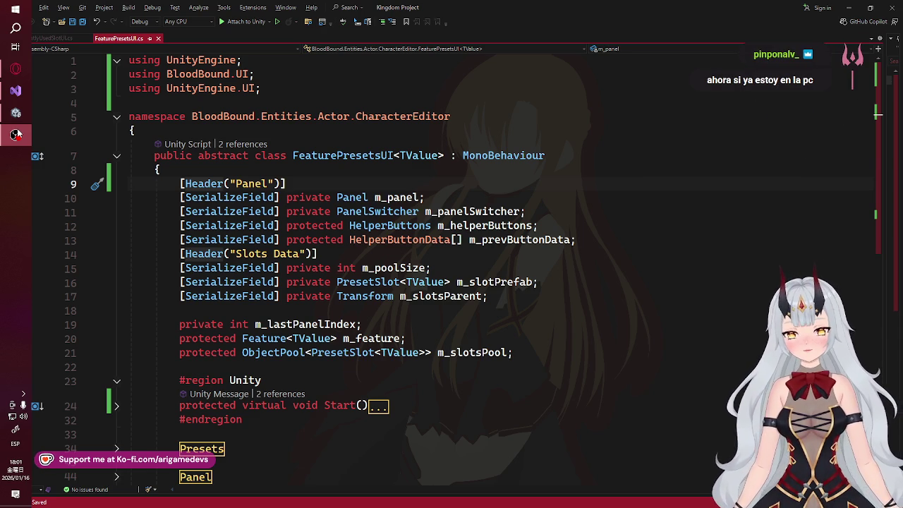
pyautogui.moveTo(15, 91)
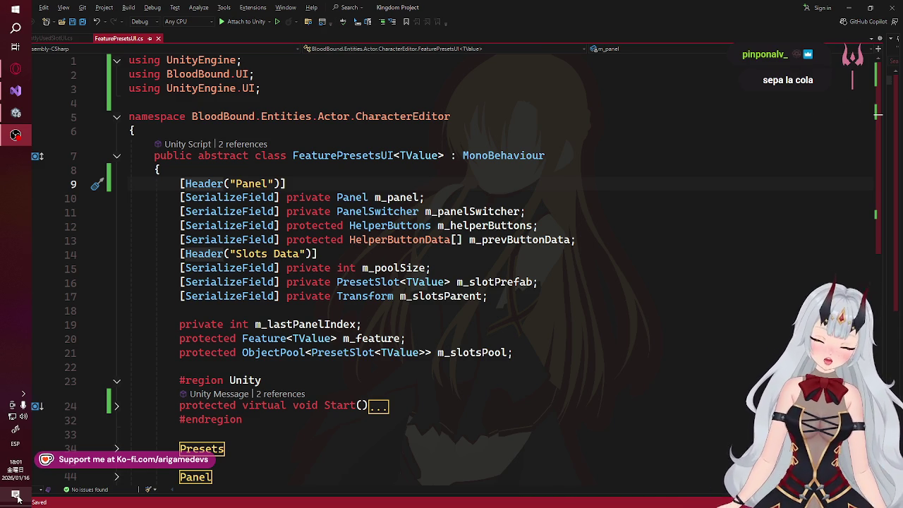
pyautogui.click(13, 70)
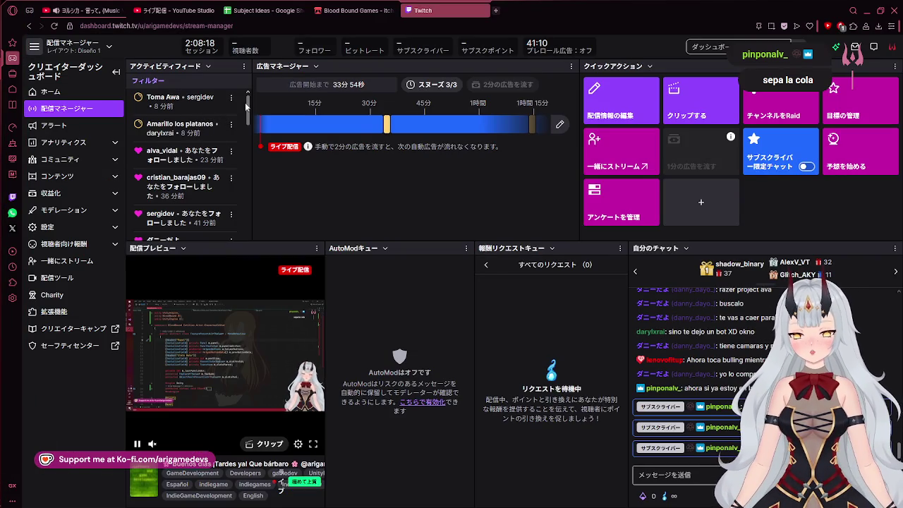
pyautogui.moveTo(245, 106); pyautogui.dragTo(242, 166)
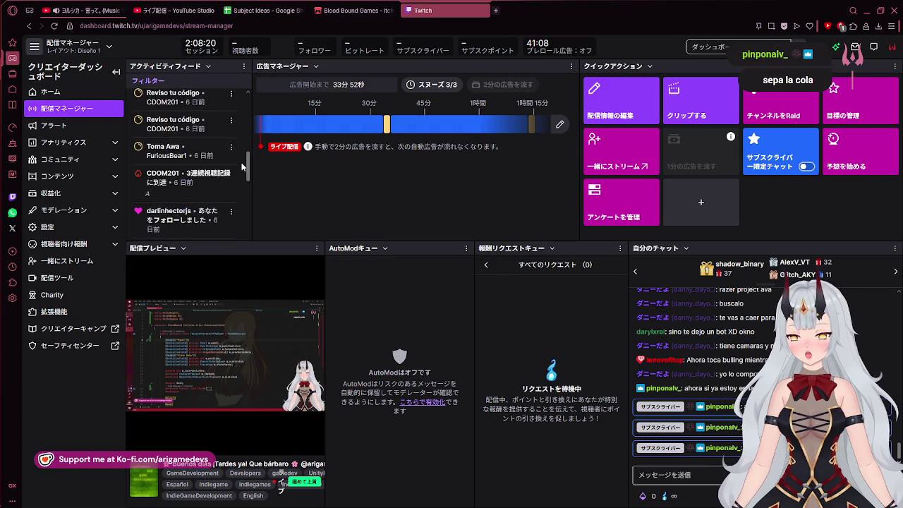
pyautogui.scroll(10, 242, 166)
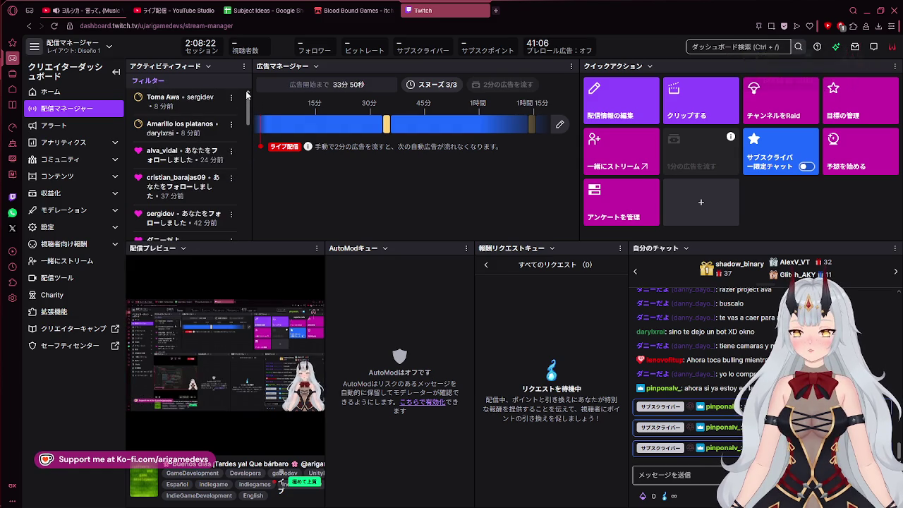
pyautogui.moveTo(3, 21)
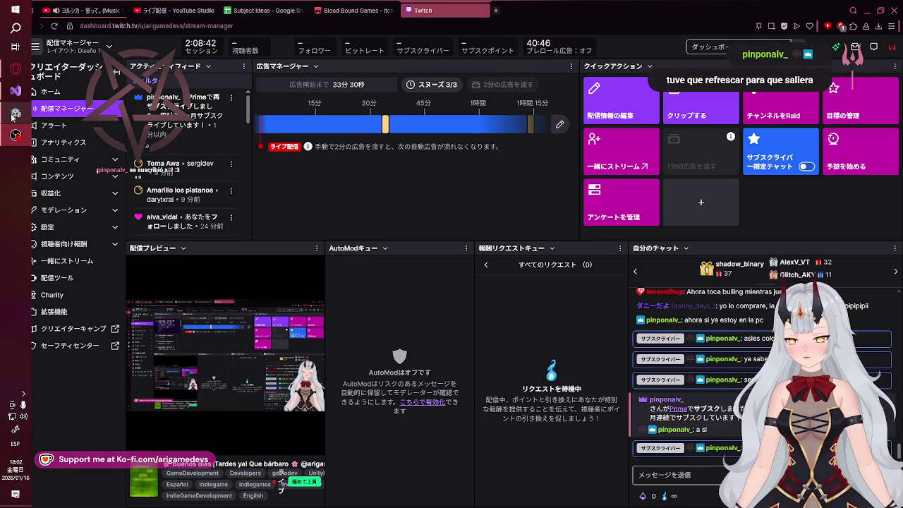
pyautogui.moveTo(11, 117)
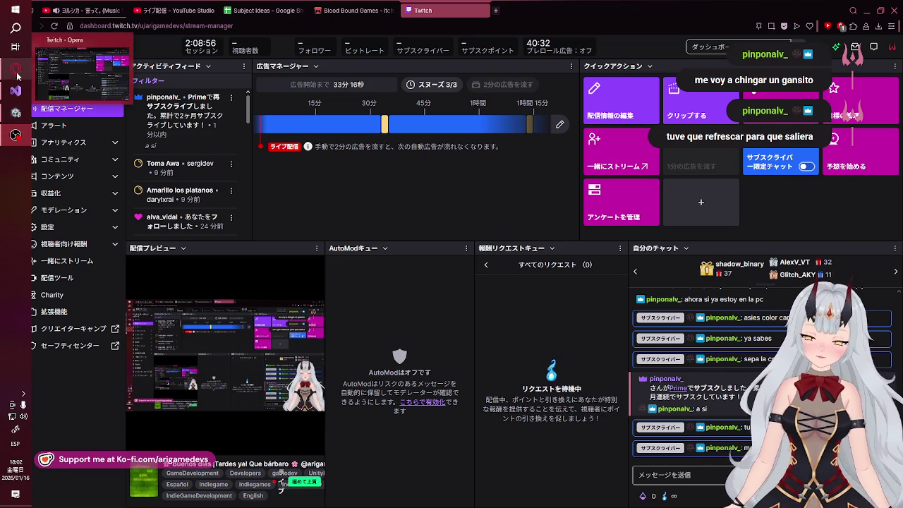
pyautogui.moveTo(17, 85)
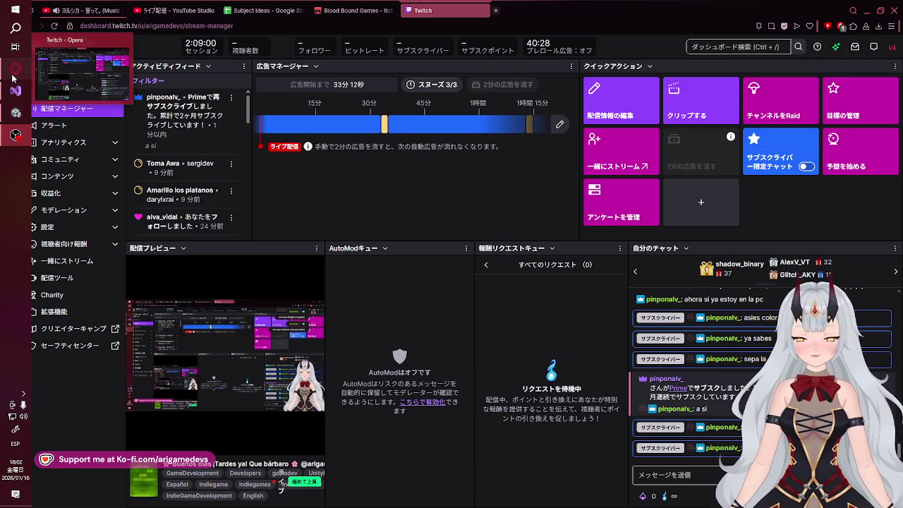
pyautogui.click(13, 77)
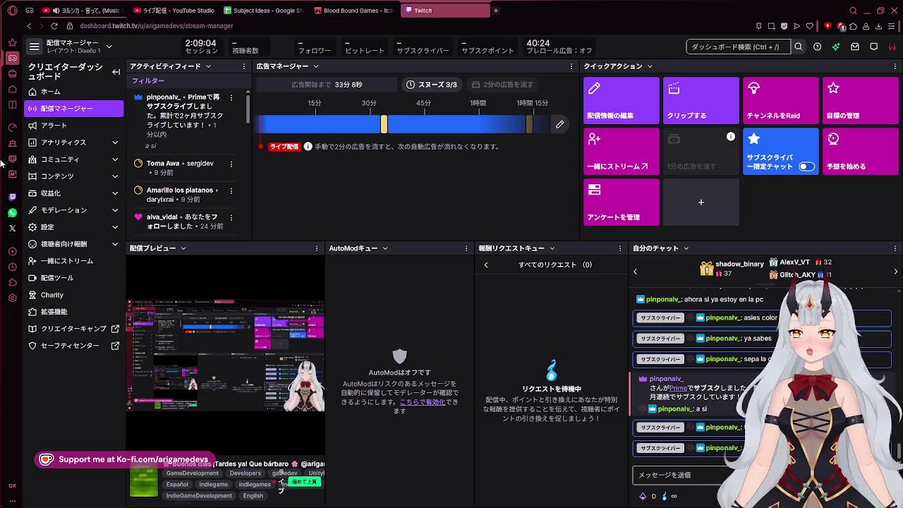
pyautogui.moveTo(6, 131)
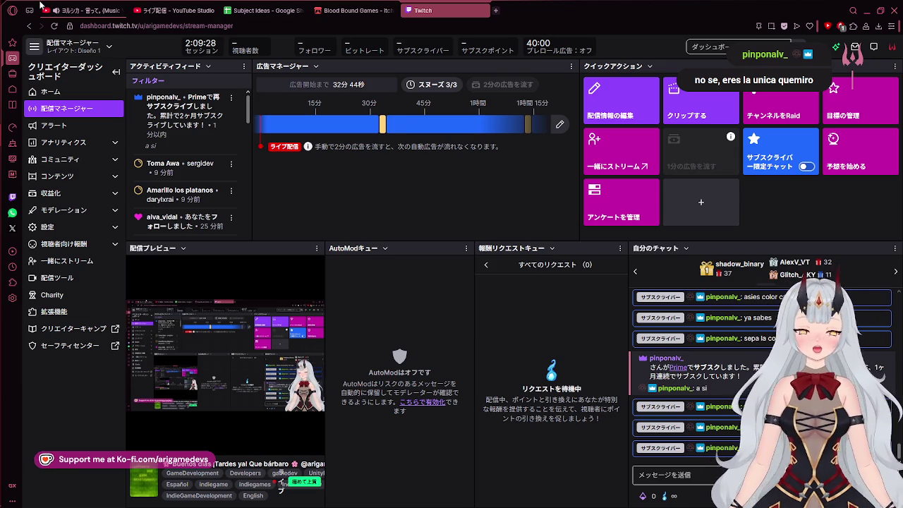
pyautogui.moveTo(2, 5)
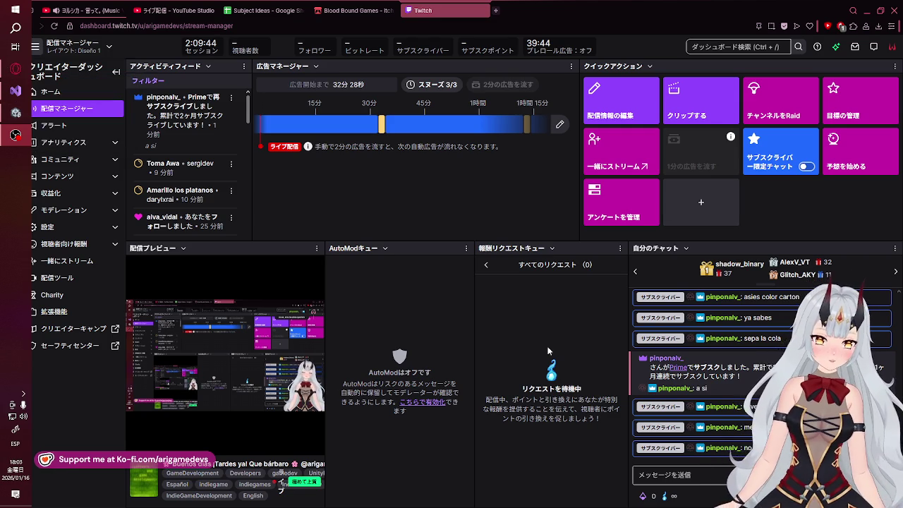
pyautogui.click(15, 90)
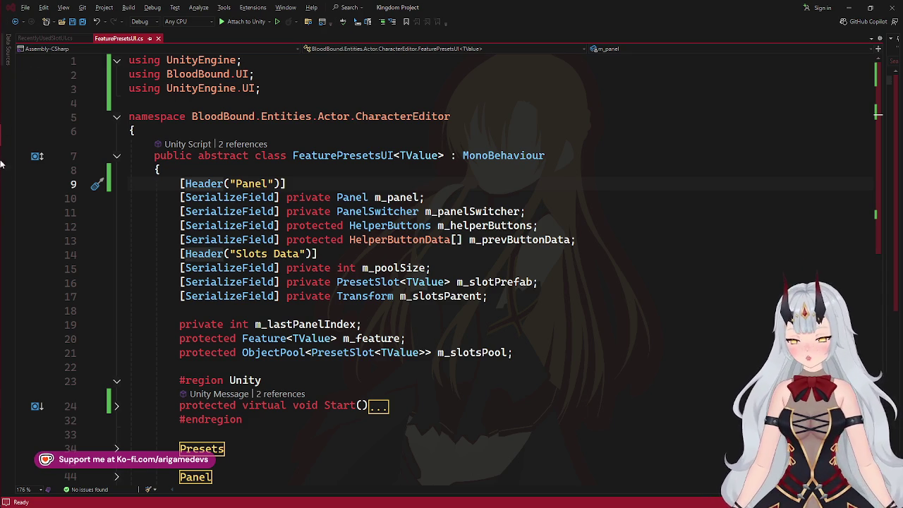
# Glance at the Unity scene, then bring FeaturePresetsUI.cs back up in Visual Studio
pyautogui.click(12, 113)
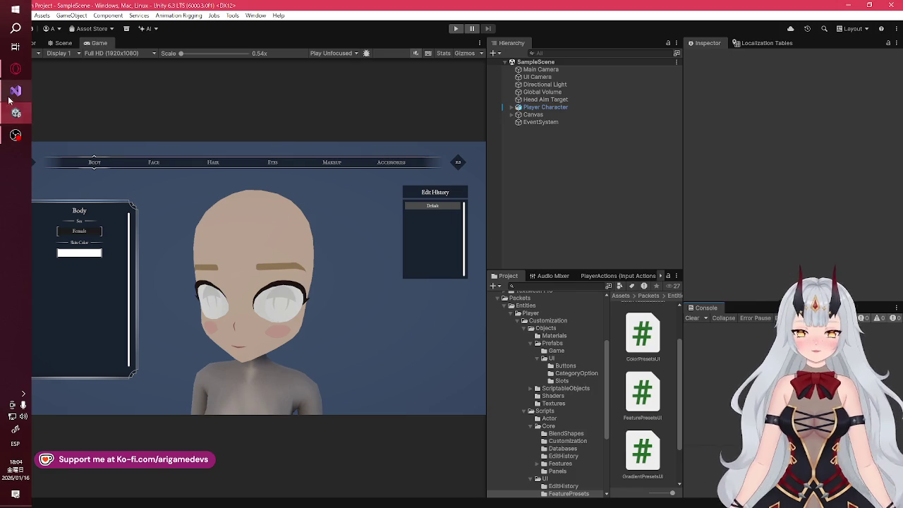
pyautogui.click(16, 69)
pyautogui.click(20, 90)
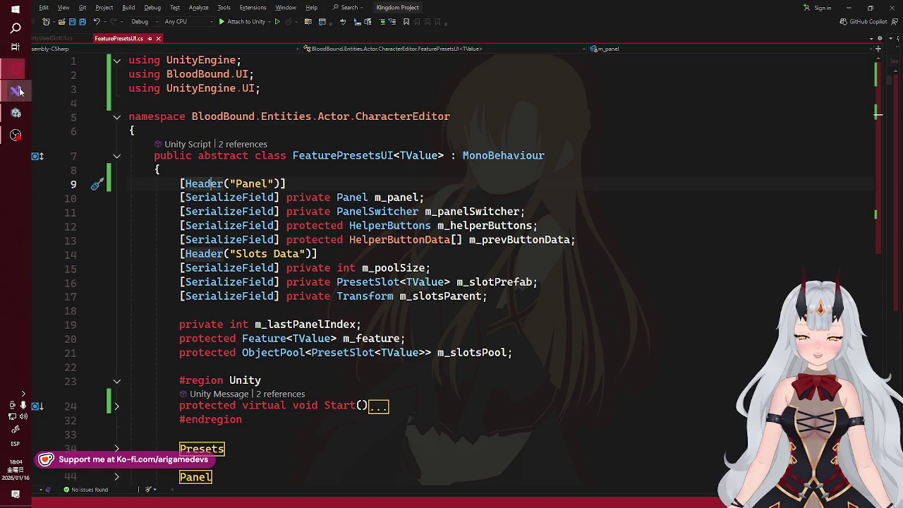
# Add [Header("Panel")] and [Header("Slots Data")] above the matching serialized fields in FeaturePresetsUI.cs
pyautogui.moveTo(2, 163)
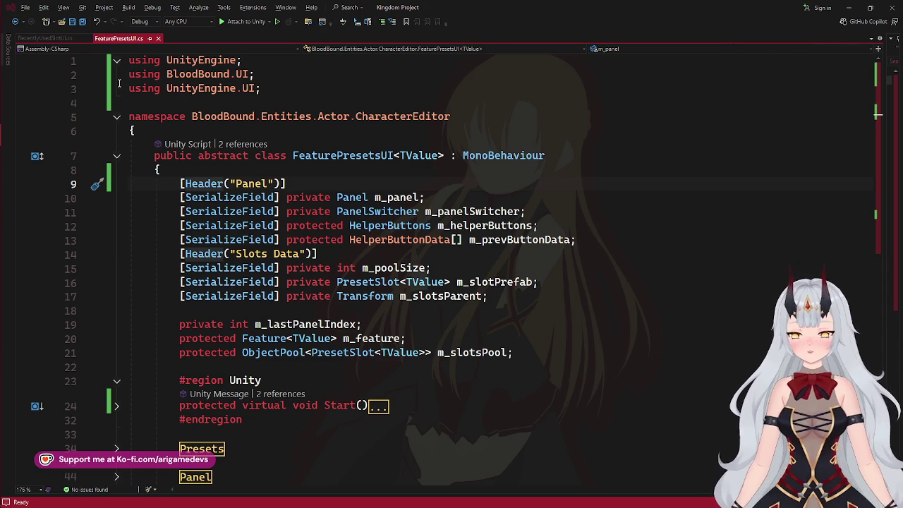
pyautogui.moveTo(6, 134)
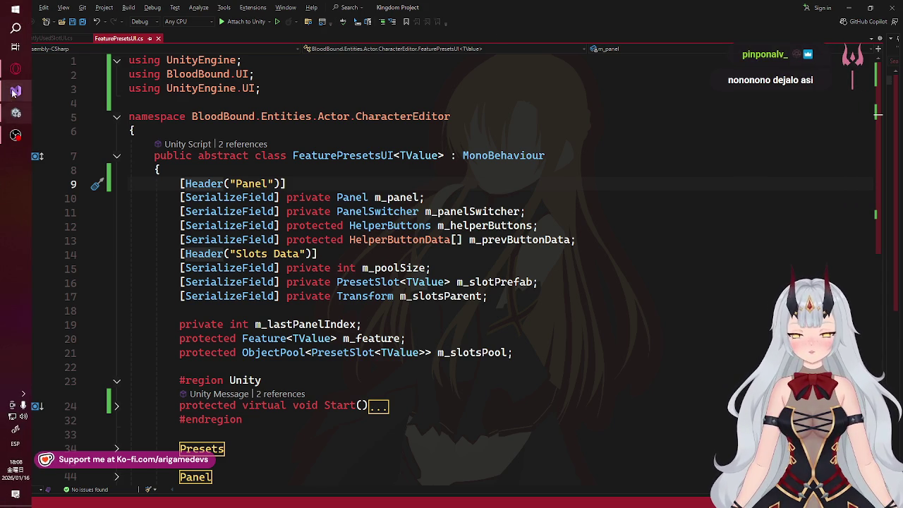
pyautogui.moveTo(14, 89)
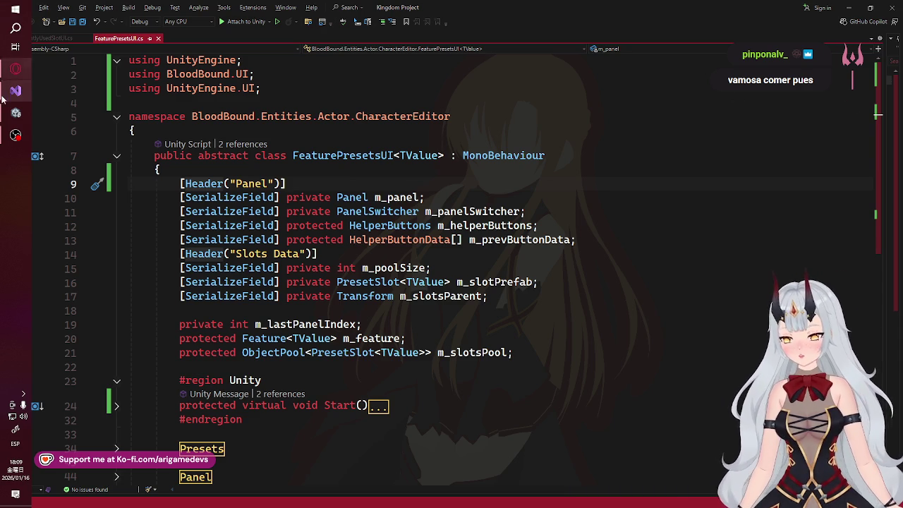
pyautogui.moveTo(10, 113)
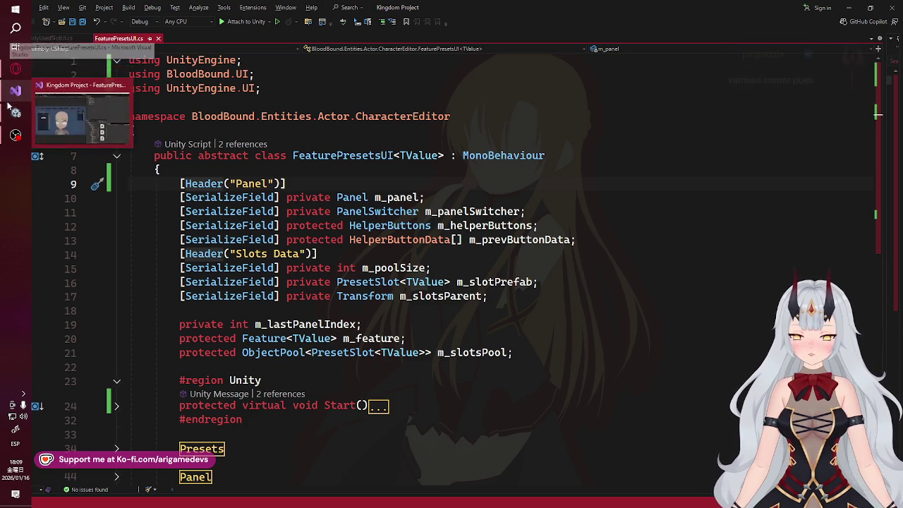
pyautogui.click(94, 112)
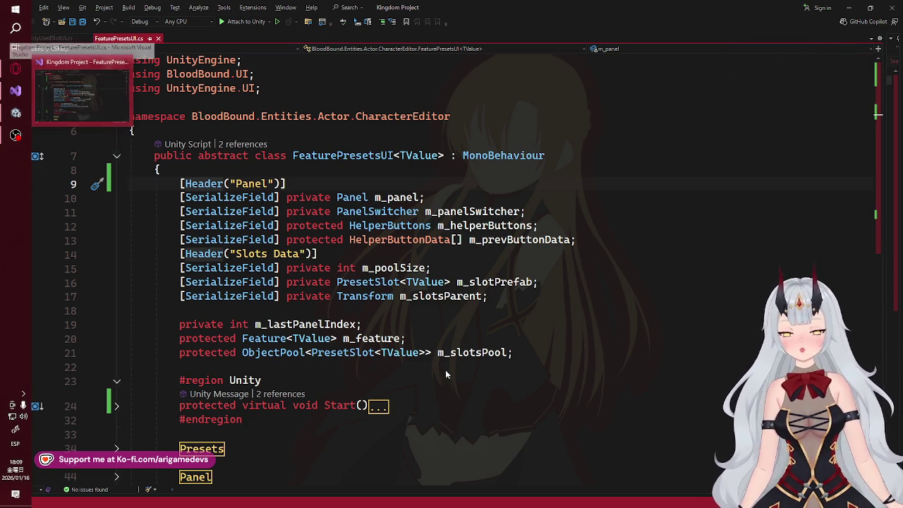